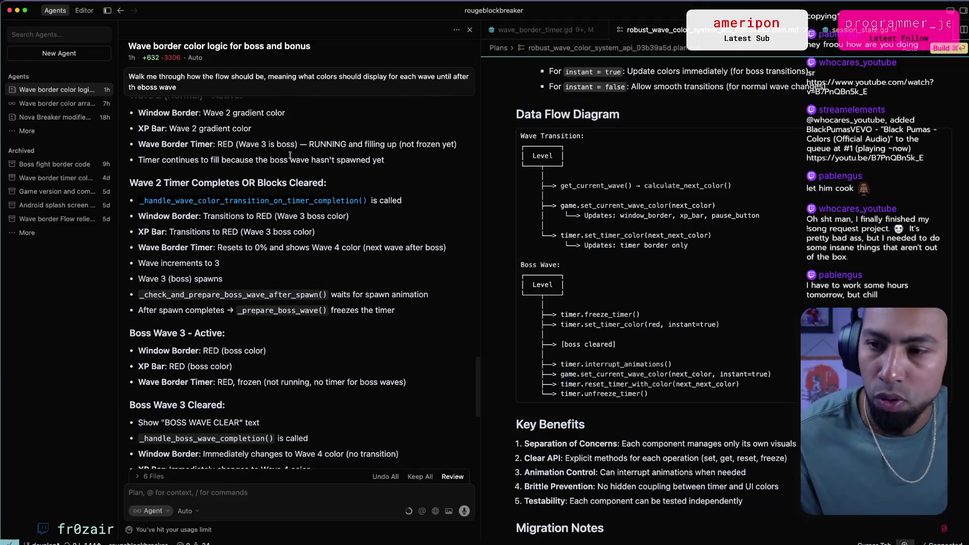
{"action": "scroll", "coordinate": [280, 175], "scroll_direction": "up", "scroll_amount": 10}
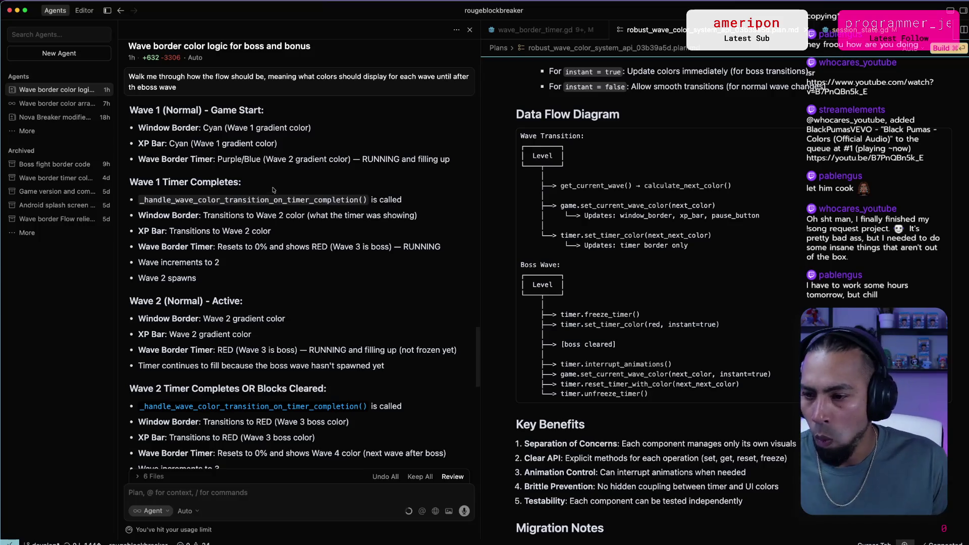
Review the Wave 1 timer-completion section of the agent's plan and its Window Border transition lines.
{"action": "scroll", "coordinate": [273, 190], "scroll_direction": "down", "scroll_amount": 2}
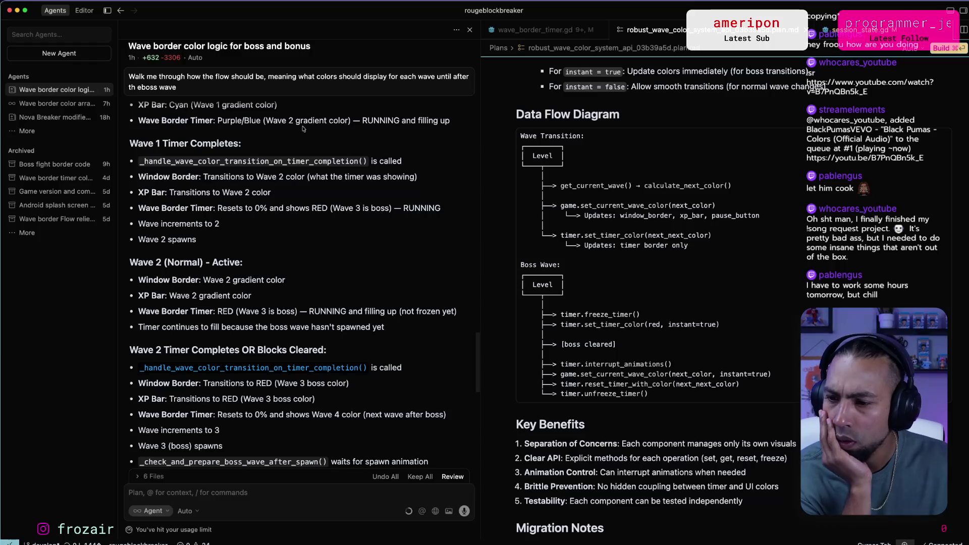
{"action": "scroll", "coordinate": [207, 343], "scroll_direction": "down", "scroll_amount": 2}
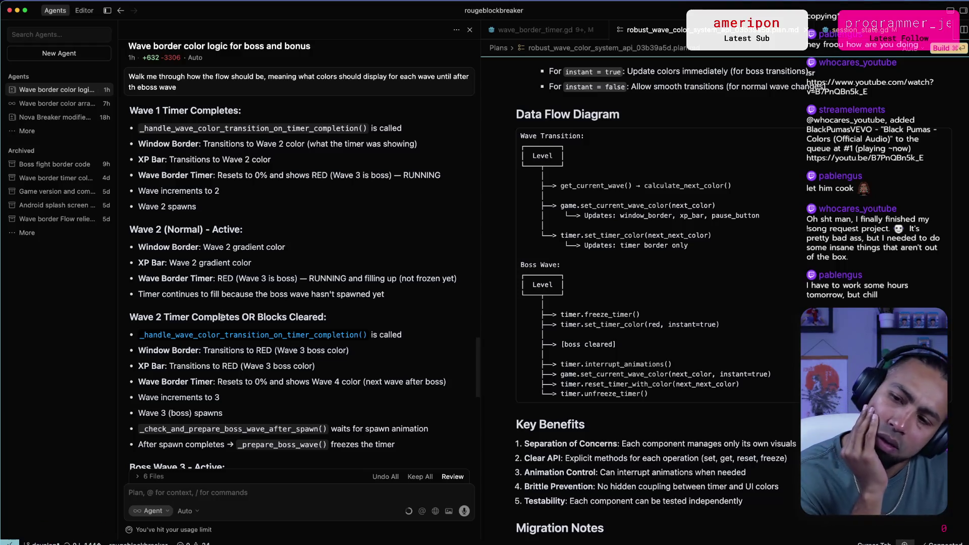
{"action": "left_click_drag", "start_coordinate": [145, 247], "coordinate": [293, 252]}
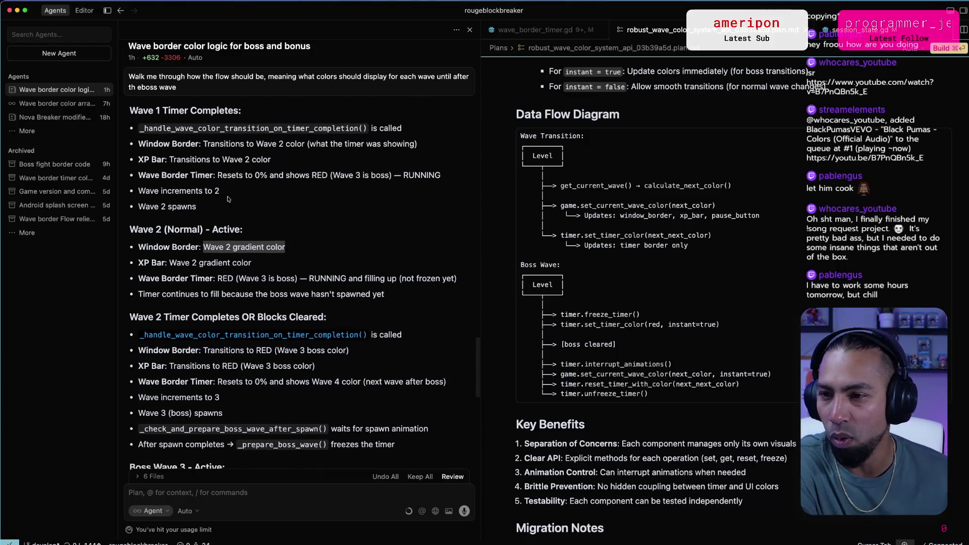
{"action": "scroll", "coordinate": [168, 147], "scroll_direction": "up", "scroll_amount": 1}
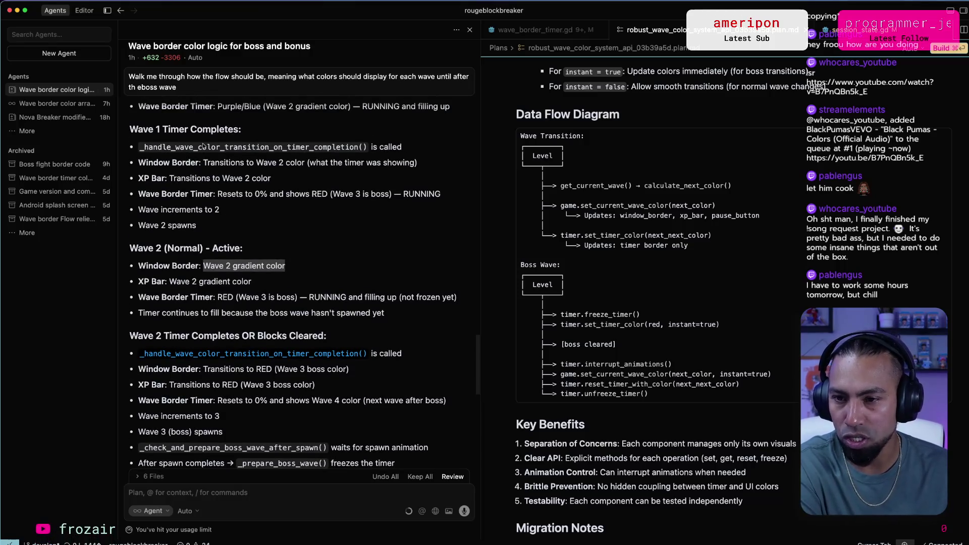
{"action": "double_click", "coordinate": [203, 147]}
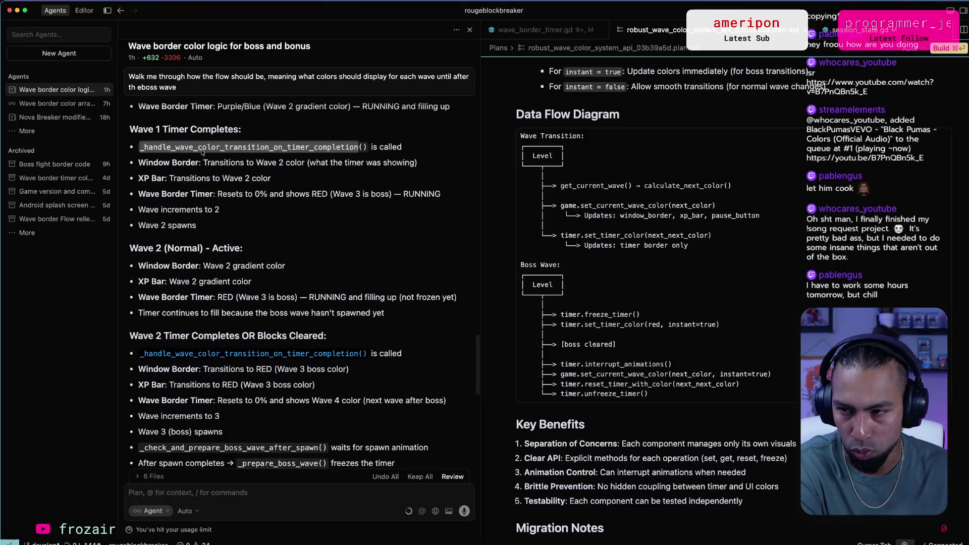
{"action": "left_click_drag", "start_coordinate": [203, 163], "coordinate": [257, 164]}
{"action": "left_click_drag", "start_coordinate": [172, 163], "coordinate": [304, 162]}
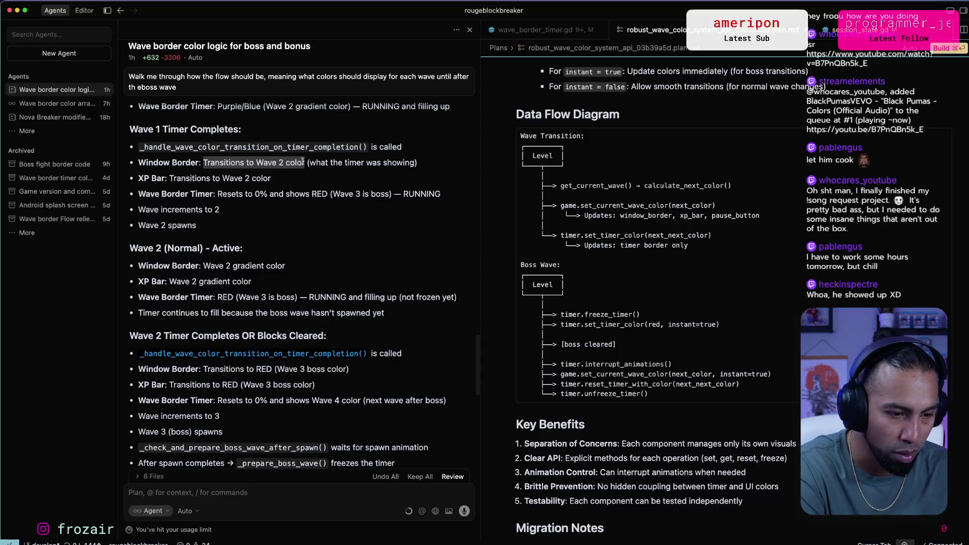
{"action": "double_click", "coordinate": [298, 162]}
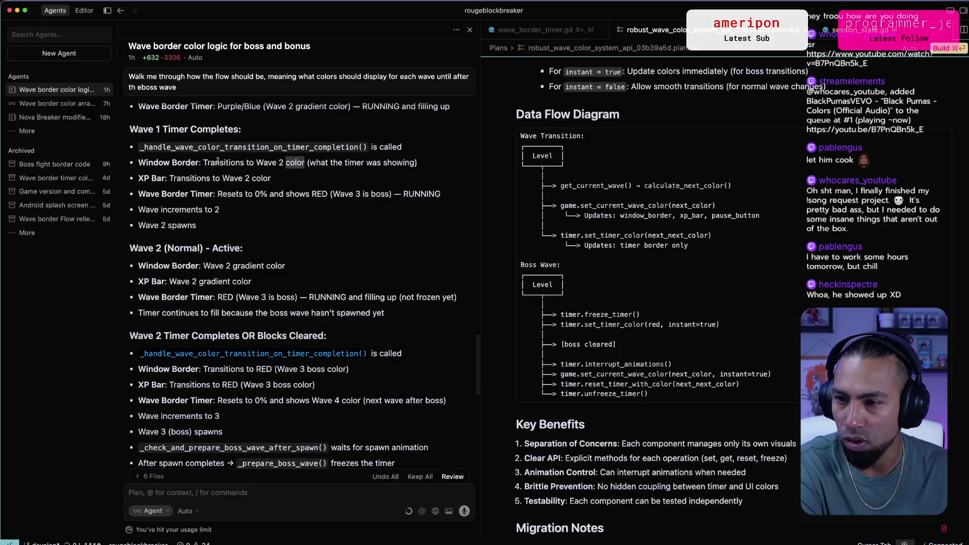
{"action": "mouse_move", "coordinate": [139, 131]}
{"action": "left_mouse_down"}
{"action": "mouse_move", "coordinate": [222, 134]}
{"action": "mouse_move", "coordinate": [204, 163]}
{"action": "mouse_move", "coordinate": [304, 162]}
{"action": "left_mouse_up"}
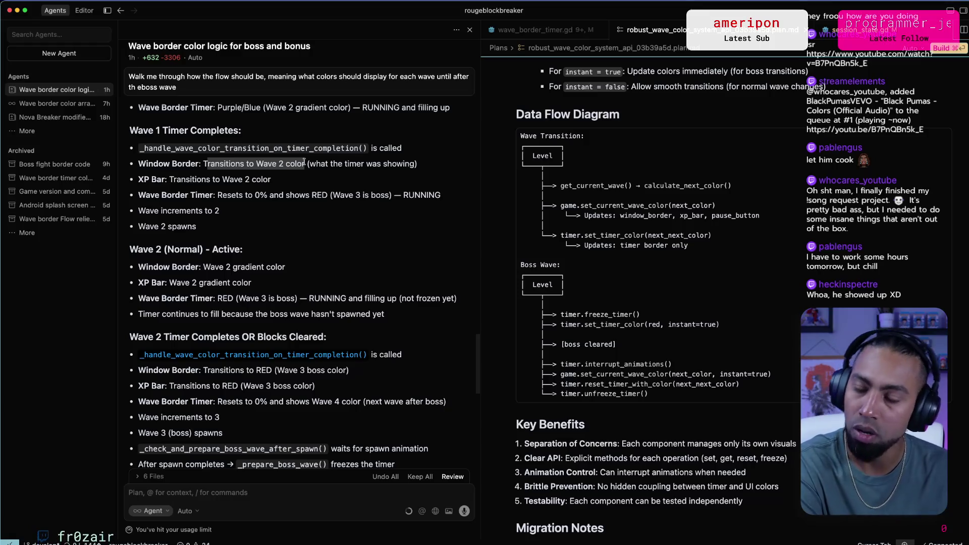
Read the Wave 2 section's Window Border, XP Bar to RED and Wave Border Timer reset lines.
{"action": "scroll", "coordinate": [201, 166], "scroll_direction": "down", "scroll_amount": 1}
{"action": "left_click_drag", "start_coordinate": [181, 172], "coordinate": [255, 175]}
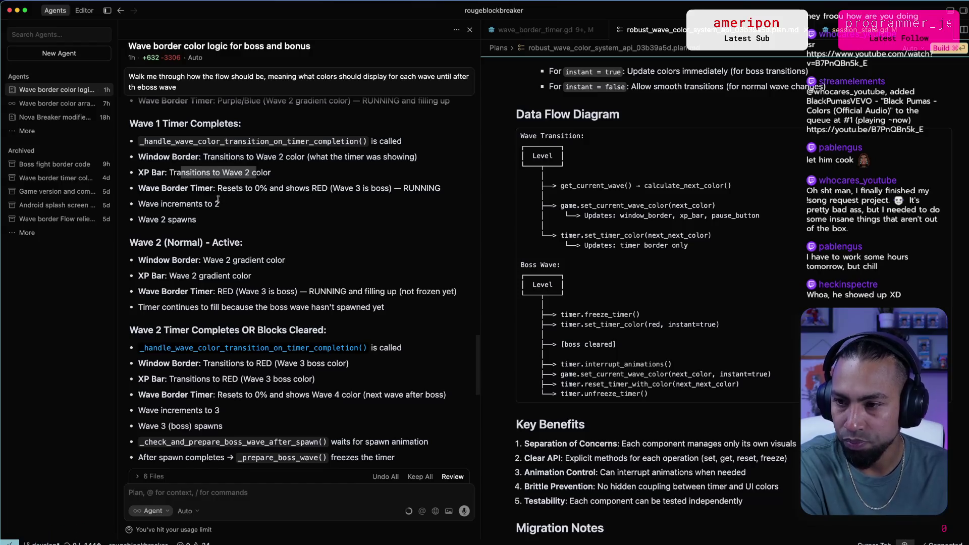
{"action": "left_click_drag", "start_coordinate": [153, 220], "coordinate": [187, 219]}
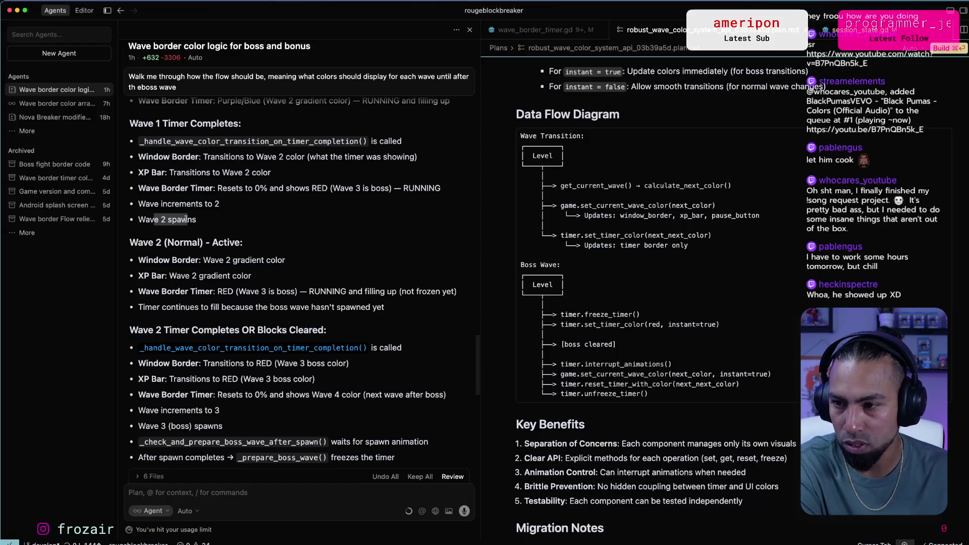
{"action": "left_click", "coordinate": [178, 188]}
{"action": "left_click_drag", "start_coordinate": [151, 244], "coordinate": [167, 243]}
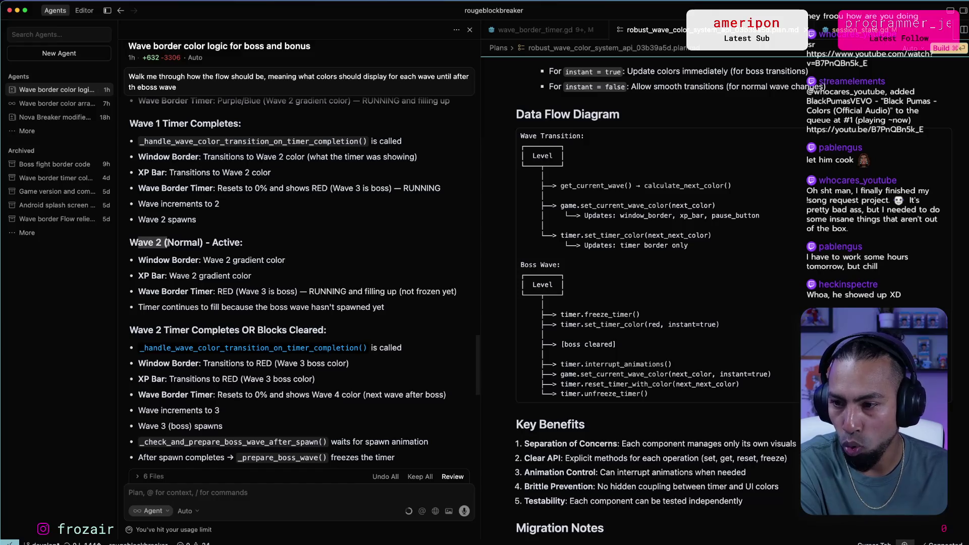
{"action": "mouse_move", "coordinate": [250, 261]}
{"action": "left_mouse_down"}
{"action": "mouse_move", "coordinate": [138, 276]}
{"action": "mouse_move", "coordinate": [153, 262]}
{"action": "mouse_move", "coordinate": [246, 277]}
{"action": "left_mouse_up"}
{"action": "scroll", "coordinate": [153, 263], "scroll_direction": "down", "scroll_amount": 1}
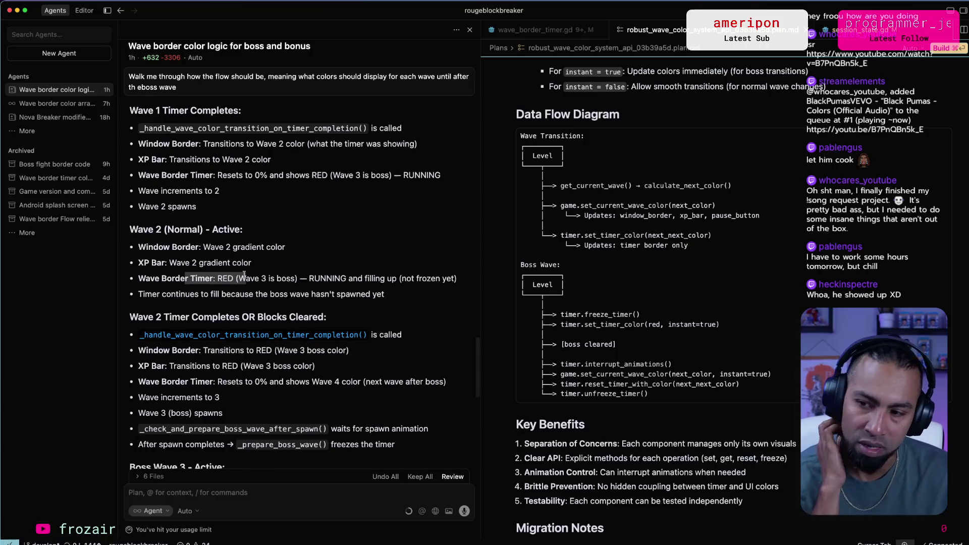
{"action": "scroll", "coordinate": [243, 273], "scroll_direction": "down", "scroll_amount": 1}
{"action": "scroll", "coordinate": [244, 272], "scroll_direction": "down", "scroll_amount": 3}
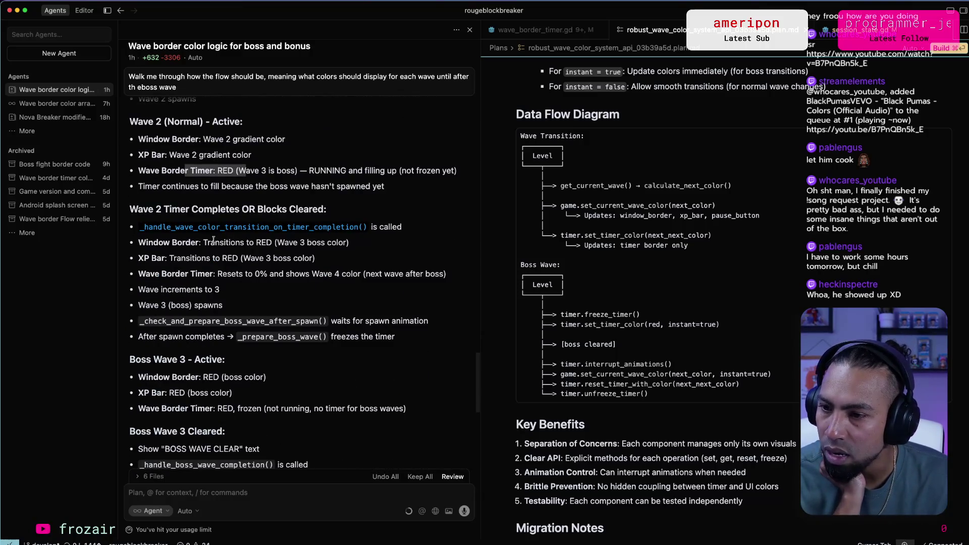
{"action": "left_click_drag", "start_coordinate": [140, 243], "coordinate": [348, 242]}
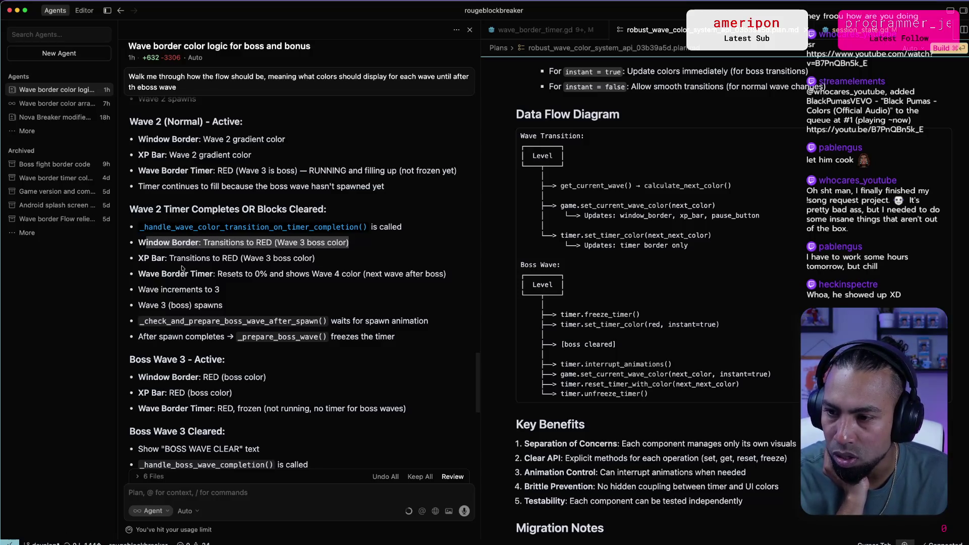
{"action": "left_click_drag", "start_coordinate": [170, 258], "coordinate": [319, 259]}
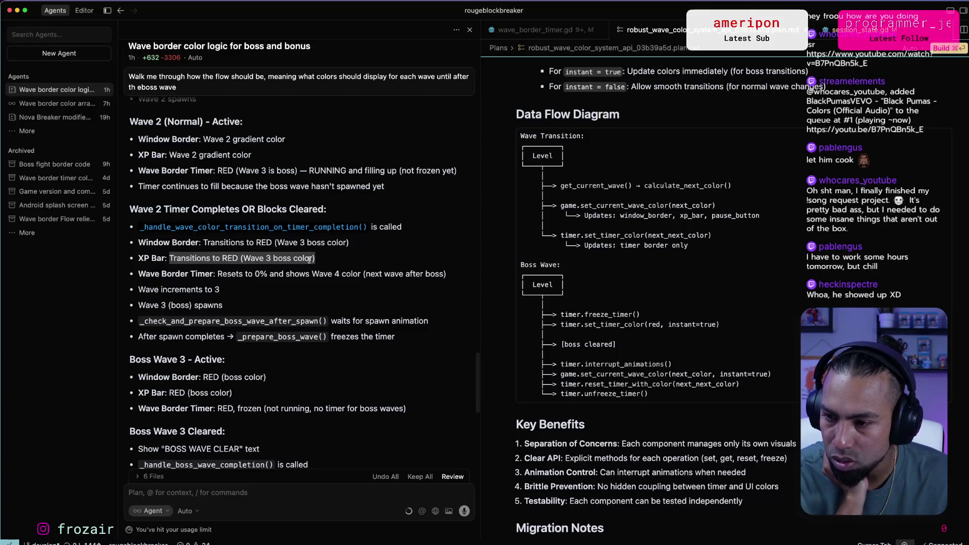
{"action": "left_click_drag", "start_coordinate": [180, 274], "coordinate": [350, 272]}
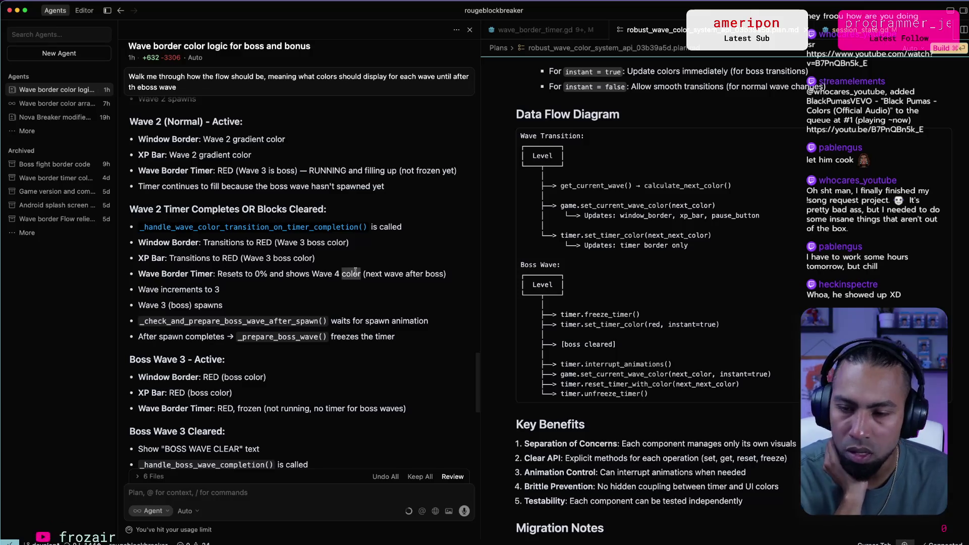
Paste the 'Wave 2 Timer Completes OR Blocks Cleared' heading into the agent prompt on its own line.
{"action": "triple_click", "coordinate": [355, 271]}
{"action": "scroll", "coordinate": [292, 285], "scroll_direction": "down", "scroll_amount": 1}
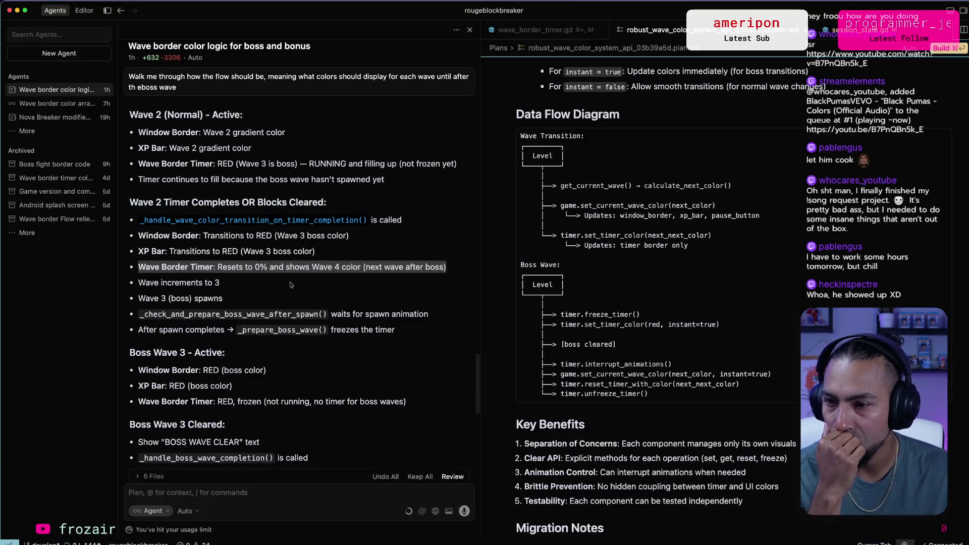
{"action": "scroll", "coordinate": [291, 284], "scroll_direction": "down", "scroll_amount": 2}
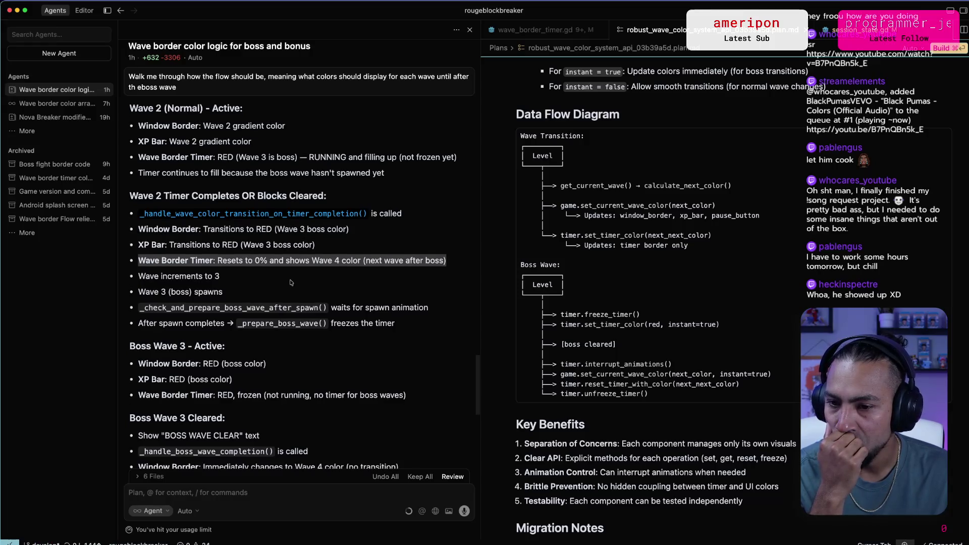
{"action": "triple_click", "coordinate": [174, 189]}
{"action": "key", "text": "super+c"}
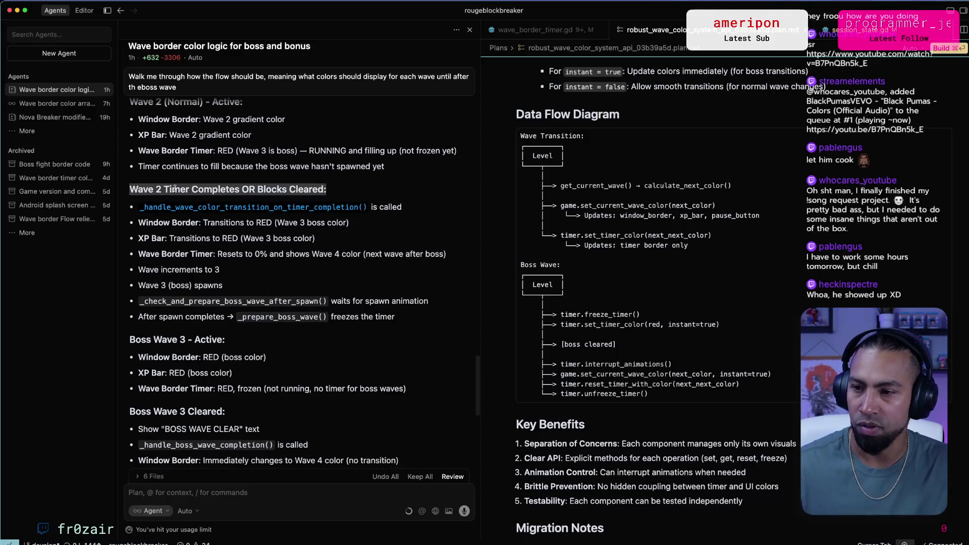
{"action": "left_click", "coordinate": [260, 492]}
{"action": "key", "text": "super+v"}
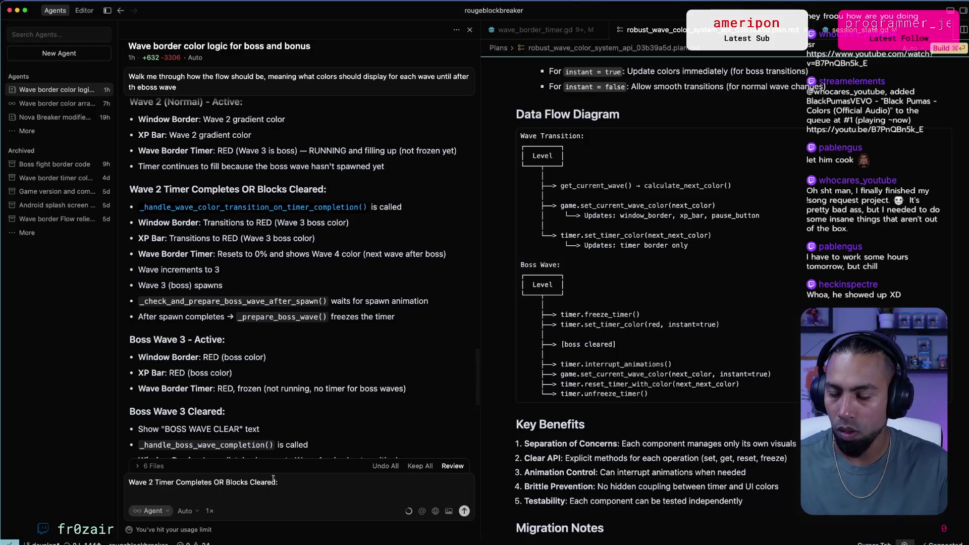
{"action": "key", "text": "shift+Return"}
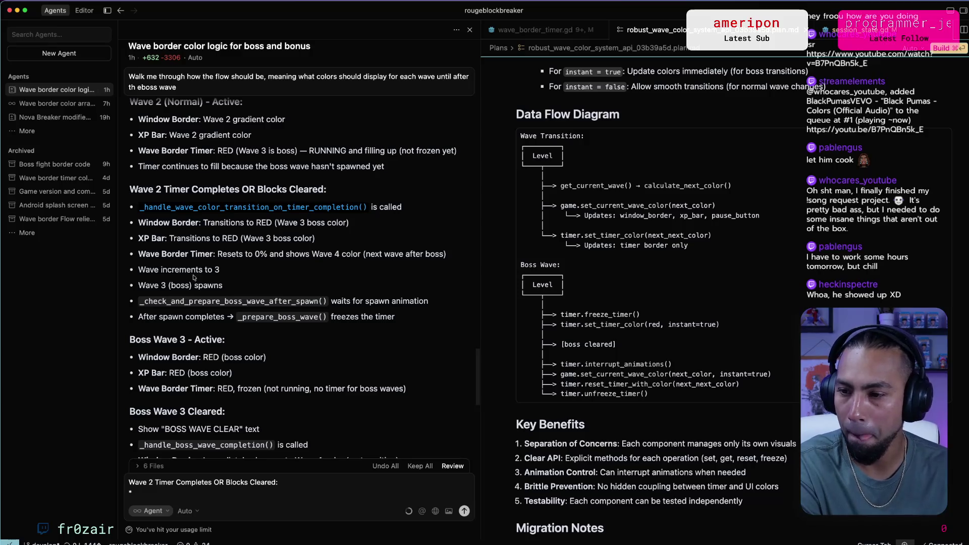
Look over the boss-wave steps: _check_and_prepare_boss_wave_after_spawn and _prepare_boss_wave.
{"action": "scroll", "coordinate": [188, 272], "scroll_direction": "down", "scroll_amount": 1}
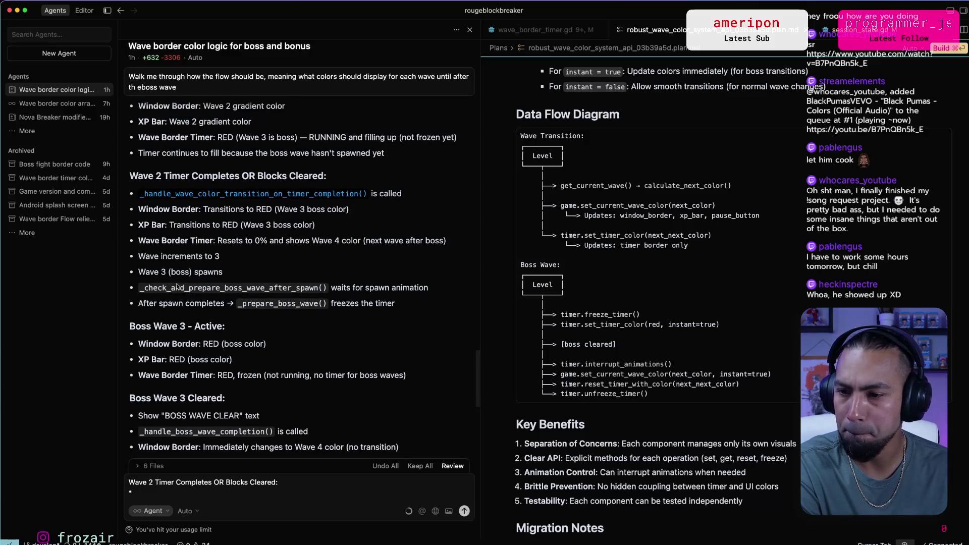
{"action": "double_click", "coordinate": [226, 287]}
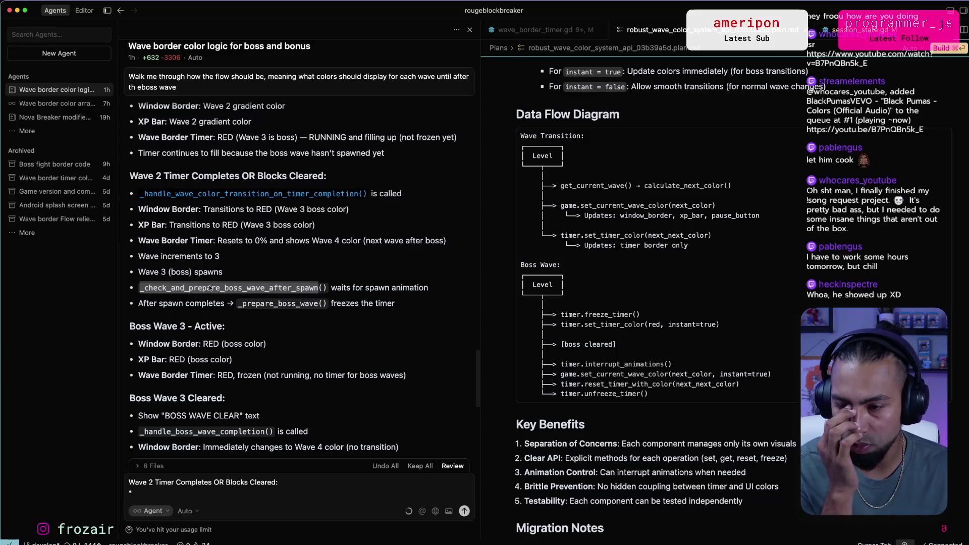
{"action": "double_click", "coordinate": [197, 303]}
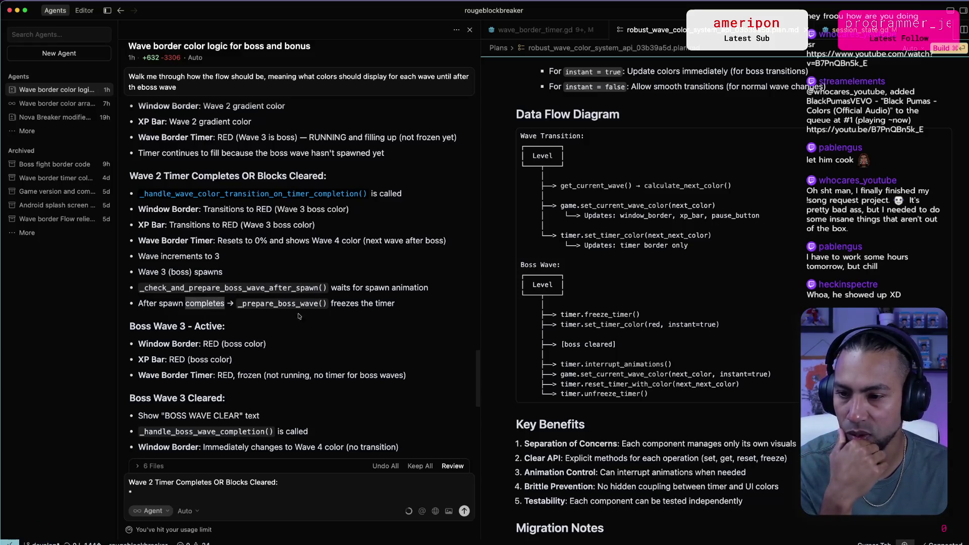
{"action": "double_click", "coordinate": [297, 304]}
{"action": "left_click_drag", "start_coordinate": [389, 309], "coordinate": [139, 305]}
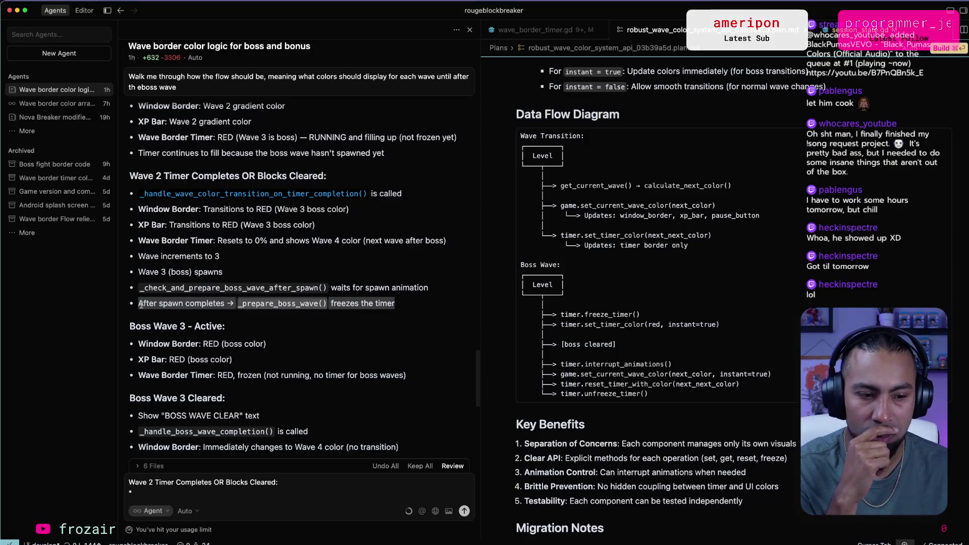
{"action": "left_click", "coordinate": [256, 285]}
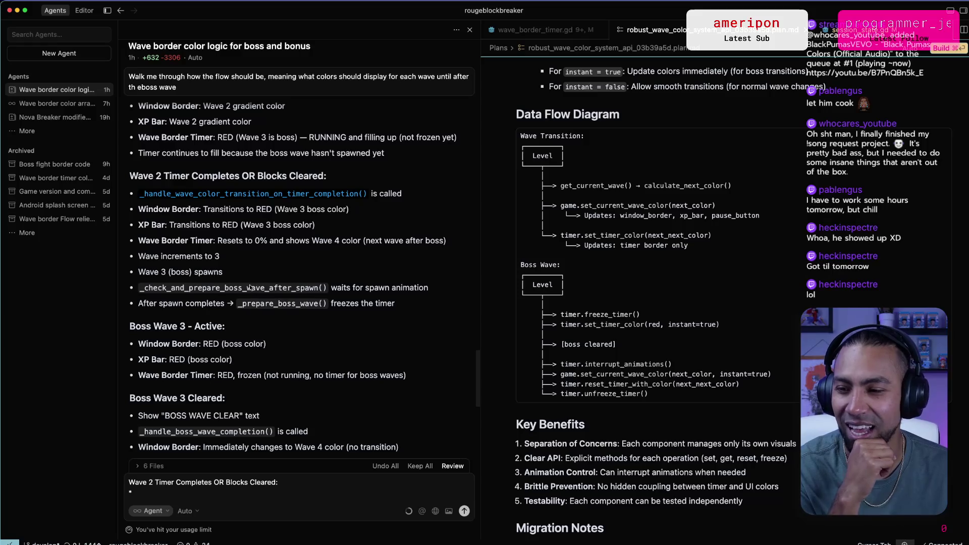
{"action": "scroll", "coordinate": [257, 272], "scroll_direction": "down", "scroll_amount": 1}
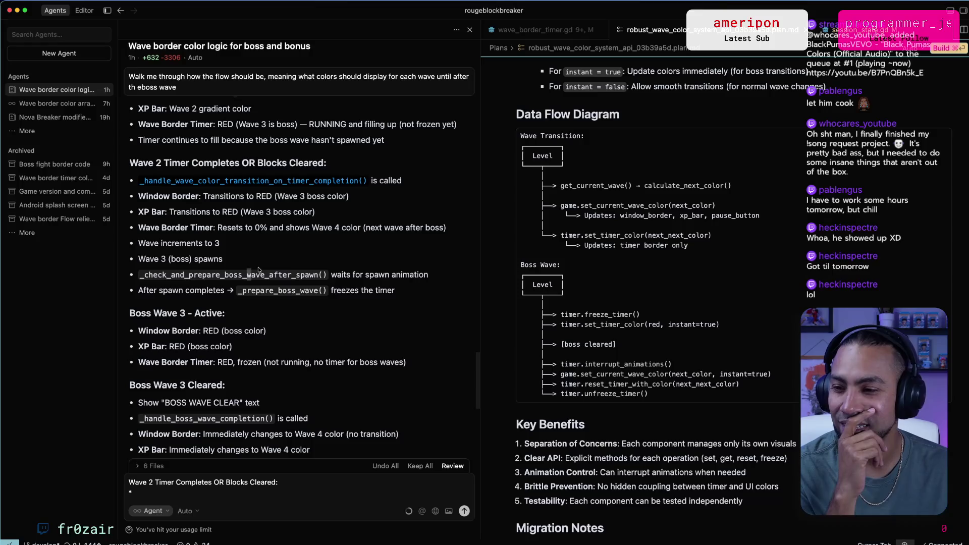
{"action": "scroll", "coordinate": [259, 270], "scroll_direction": "down", "scroll_amount": 2}
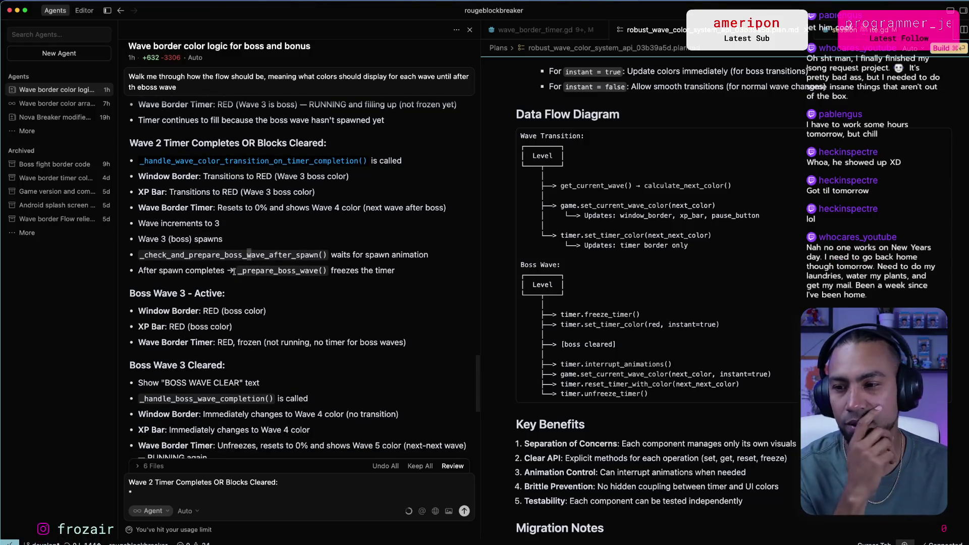
{"action": "double_click", "coordinate": [205, 256]}
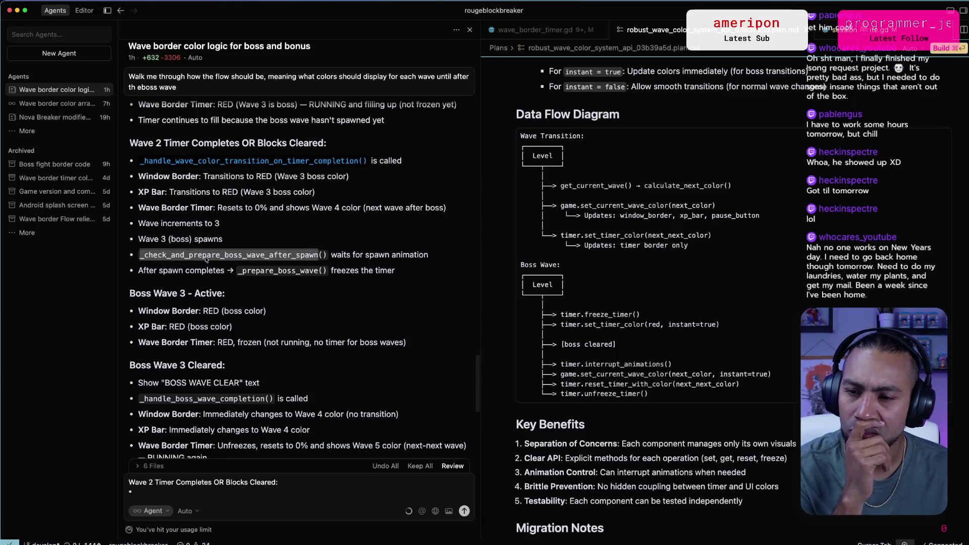
{"action": "double_click", "coordinate": [341, 254]}
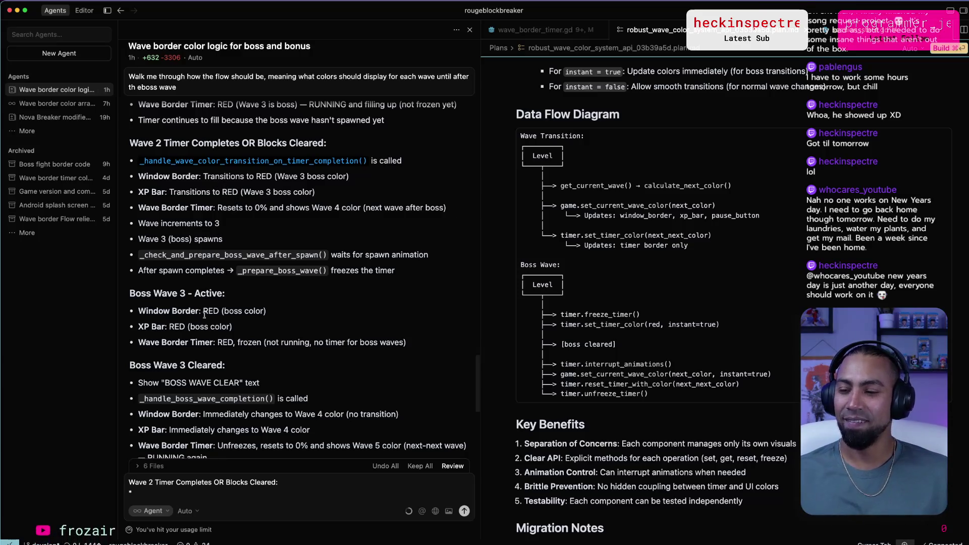
Check the boss-wave window border lines, then reselect the Wave 2 Timer Completes heading.
{"action": "mouse_move", "coordinate": [153, 312]}
{"action": "left_mouse_down"}
{"action": "mouse_move", "coordinate": [197, 313]}
{"action": "mouse_move", "coordinate": [192, 327]}
{"action": "mouse_move", "coordinate": [258, 344]}
{"action": "left_mouse_up"}
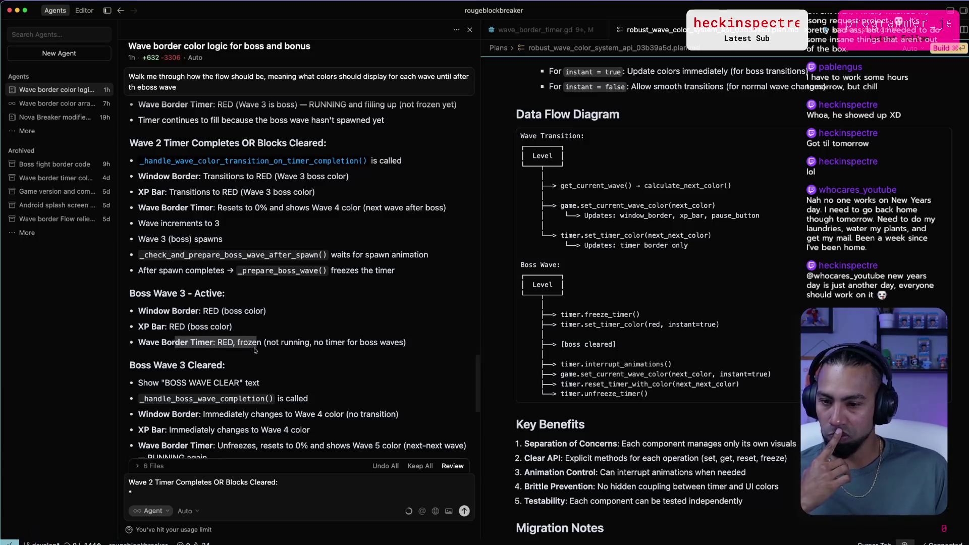
{"action": "scroll", "coordinate": [255, 351], "scroll_direction": "down", "scroll_amount": 2}
{"action": "left_click_drag", "start_coordinate": [160, 349], "coordinate": [211, 349]}
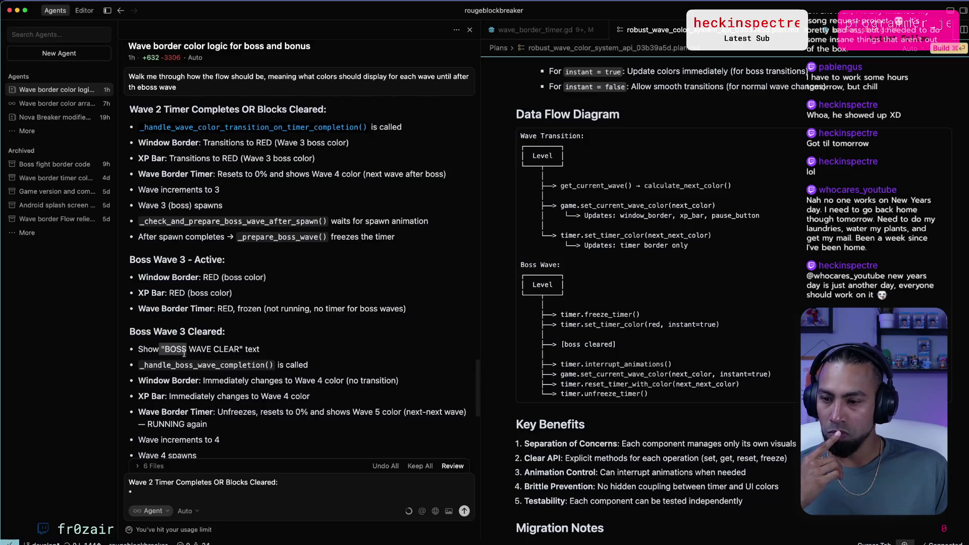
{"action": "left_click", "coordinate": [184, 369]}
{"action": "scroll", "coordinate": [202, 356], "scroll_direction": "up", "scroll_amount": 5}
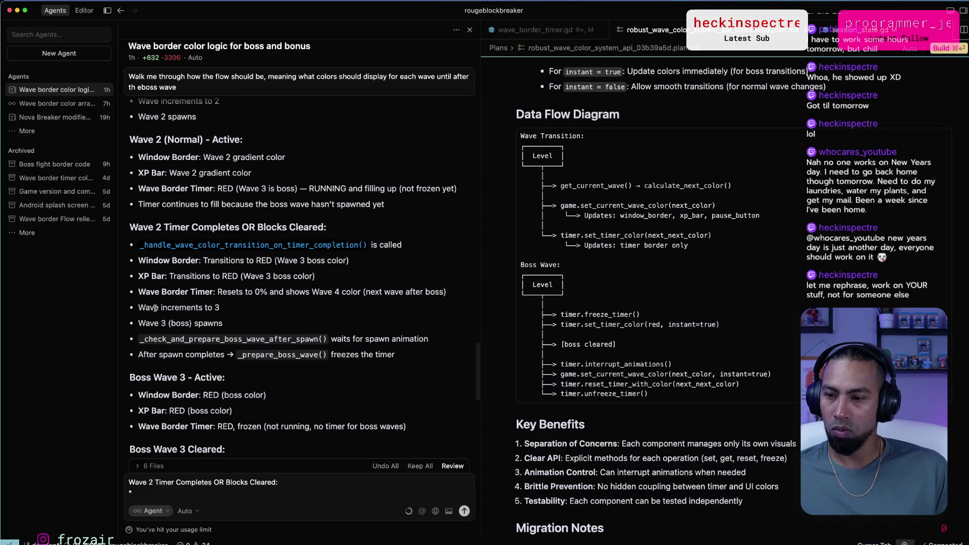
{"action": "left_click_drag", "start_coordinate": [181, 228], "coordinate": [242, 227]}
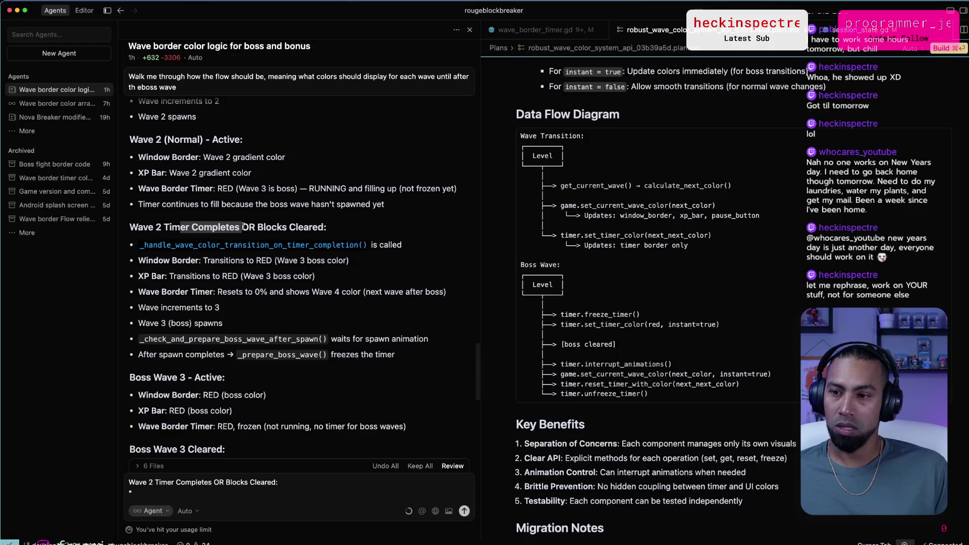
{"action": "triple_click", "coordinate": [242, 227]}
{"action": "triple_click", "coordinate": [254, 227]}
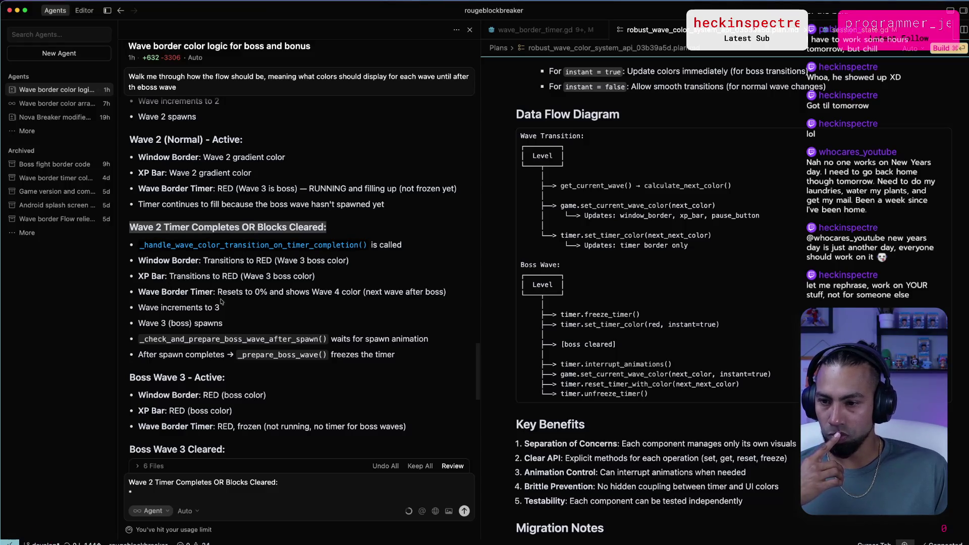
Quote the 'Resets to 0% and shows Wave 4 color' line as a bullet and note confusion about it.
{"action": "left_click_drag", "start_coordinate": [218, 292], "coordinate": [360, 292]}
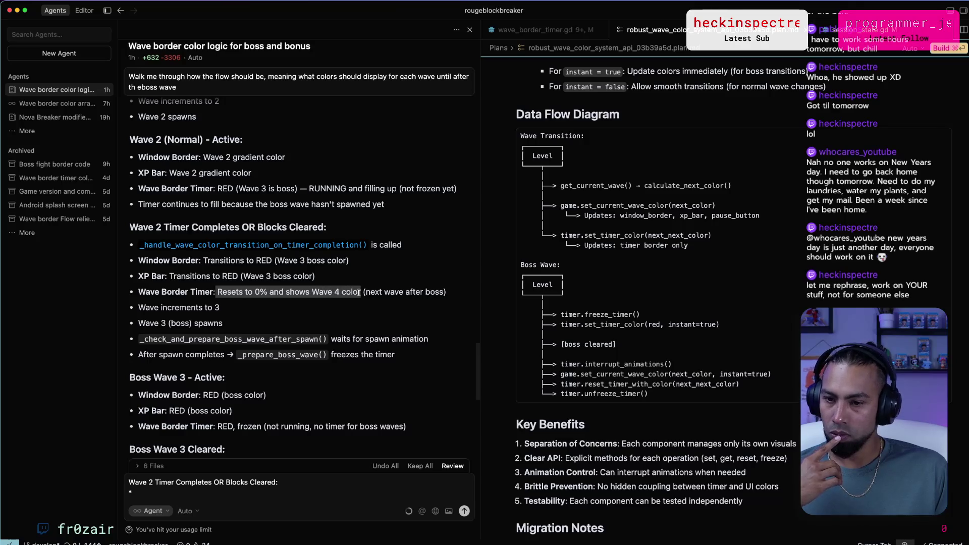
{"action": "triple_click", "coordinate": [347, 294]}
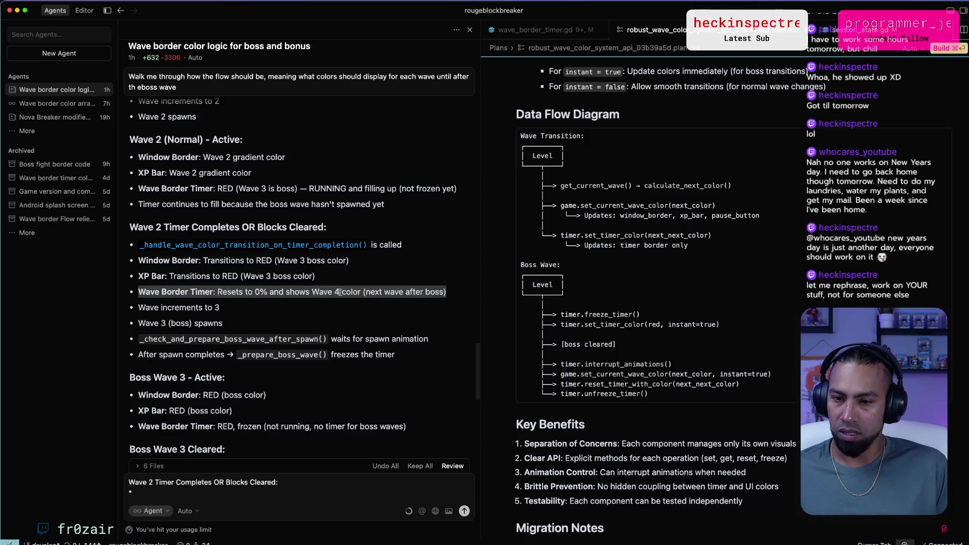
{"action": "left_click", "coordinate": [197, 511]}
{"action": "left_click", "coordinate": [153, 491]}
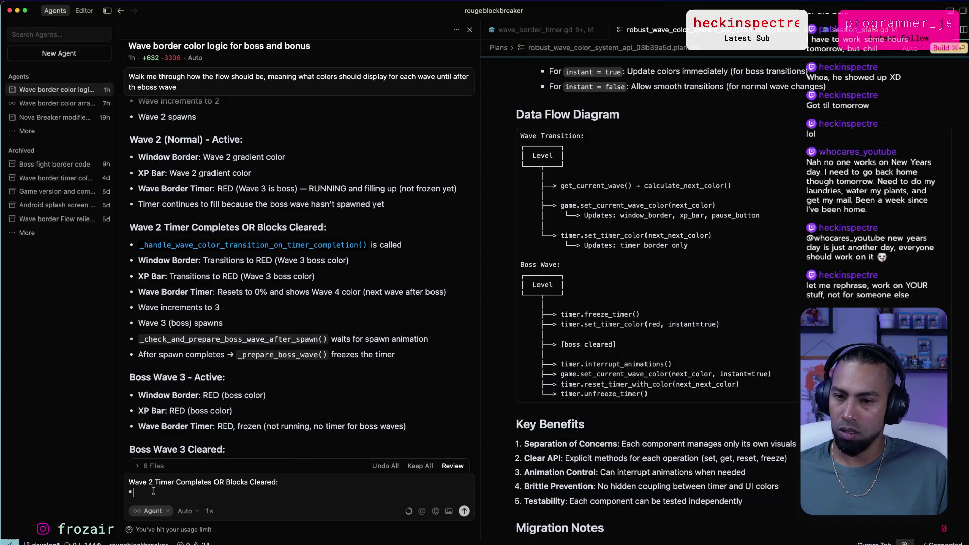
{"action": "type", "text": "Wave Border Timer: Resets to 0% and shows Wave 4 color (next wave after boss)"}
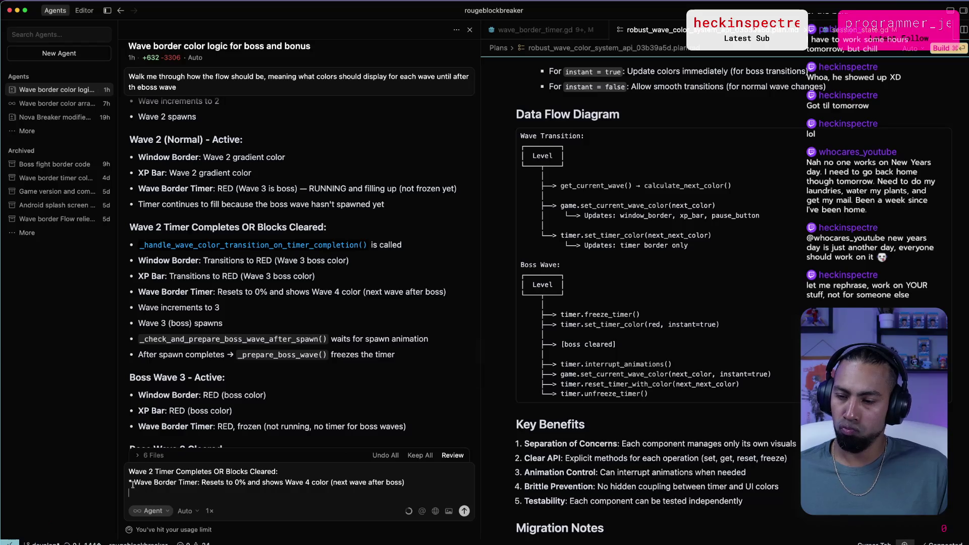
{"action": "key", "text": "super+z"}
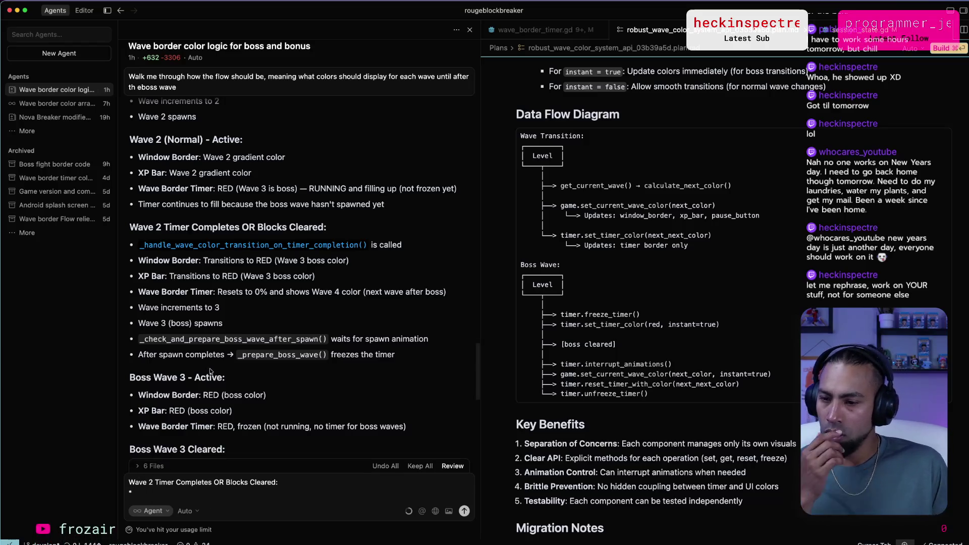
{"action": "scroll", "coordinate": [209, 379], "scroll_direction": "down", "scroll_amount": 2}
{"action": "scroll", "coordinate": [209, 378], "scroll_direction": "down", "scroll_amount": 1}
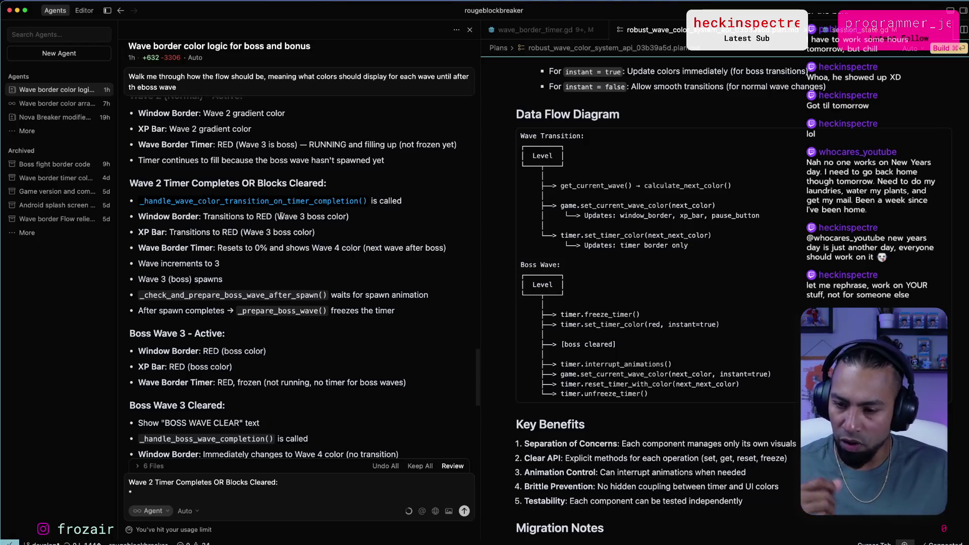
{"action": "key", "text": "super+v"}
{"action": "type", "text": "- I'm confused abou"}
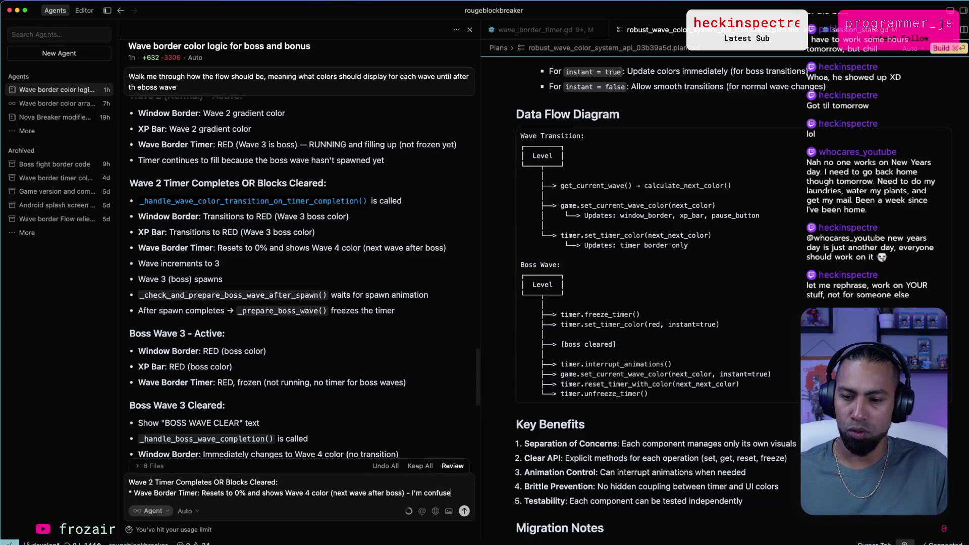
{"action": "type", "text": "int"}
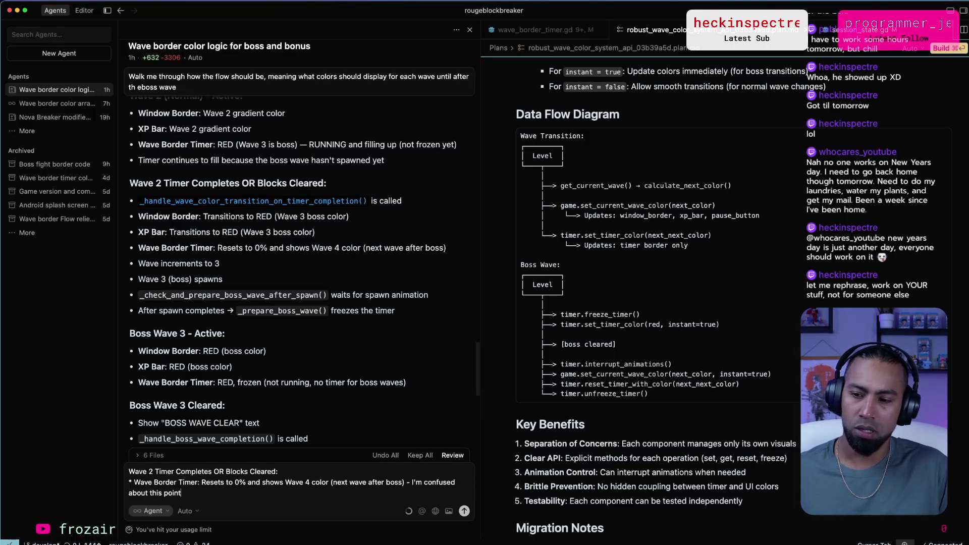
{"action": "key", "text": "alt+space"}
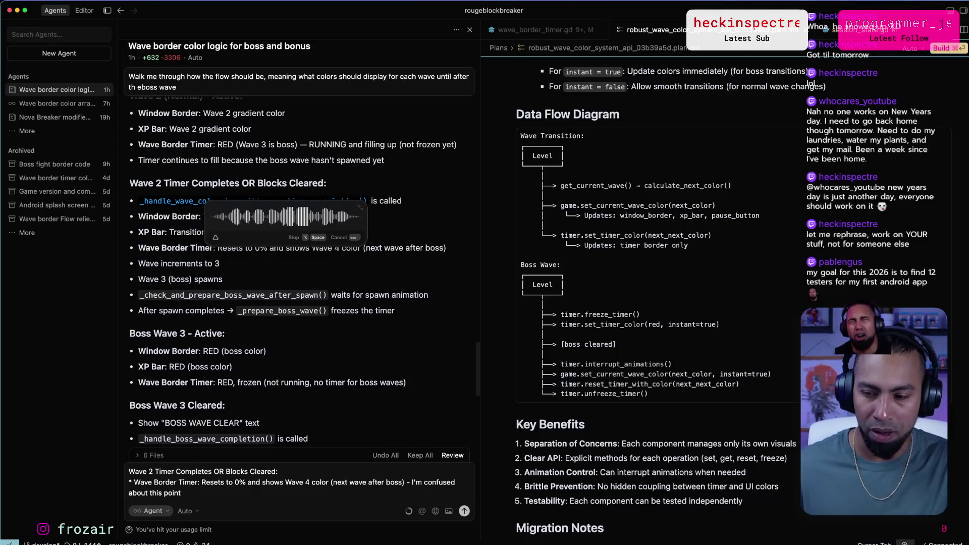
Dictate and send why the border timer should stay full and pulse red before a boss wave.
{"action": "key", "text": "alt+space"}
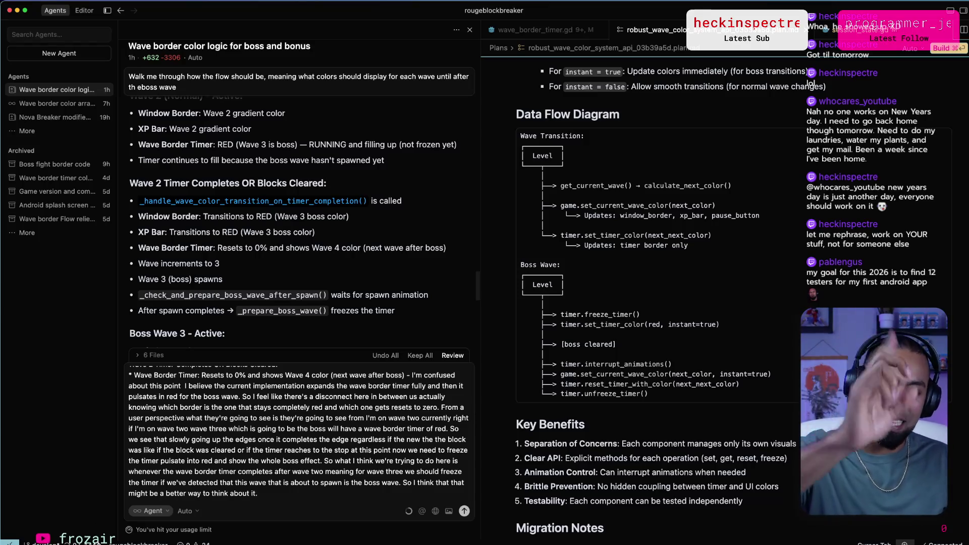
{"action": "key", "text": "Return"}
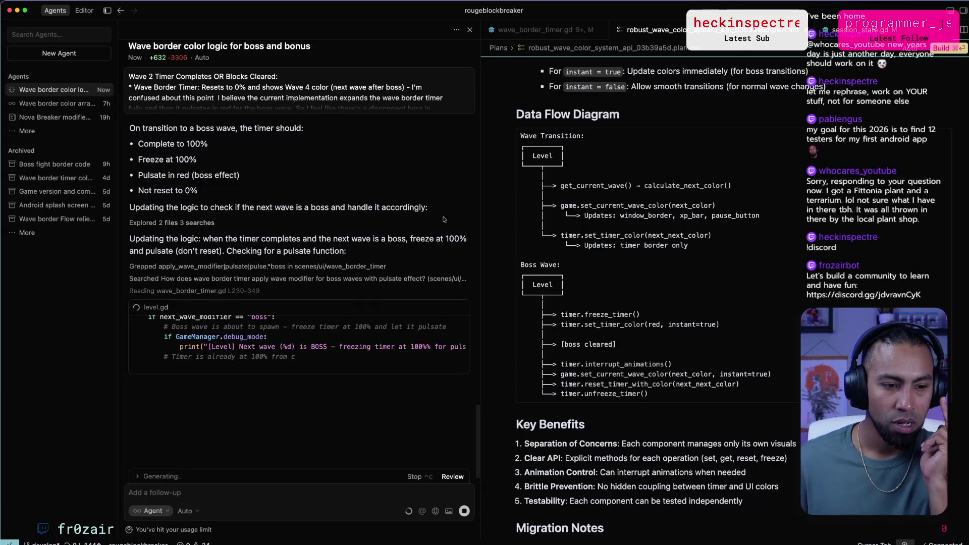
Show all open windows in Mission Control while the agent edits level.gd.
{"action": "key", "text": "ctrl+Up"}
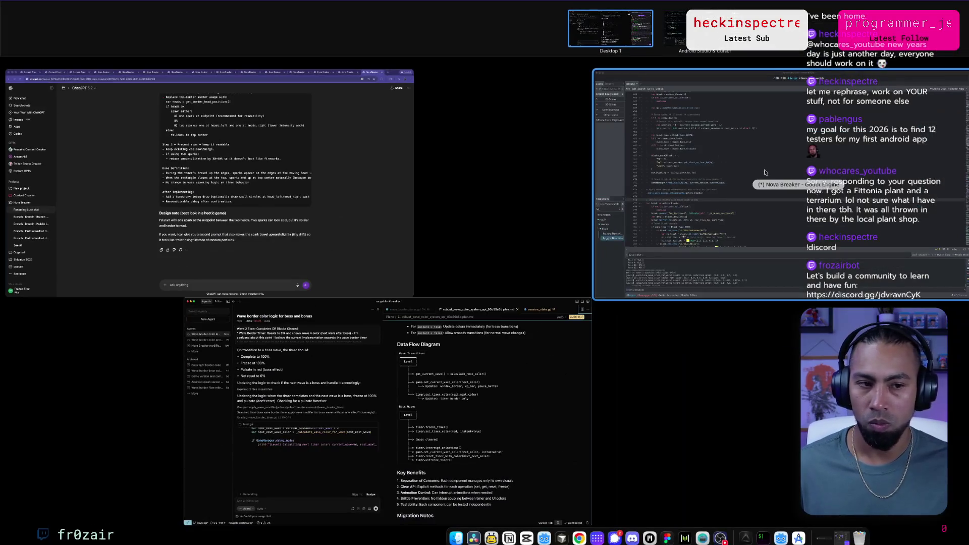
Bring Cursor forward and scroll through the agent's six-file Summary of Changes for the boss-wave timer freeze.
{"action": "key", "text": "ctrl+Up"}
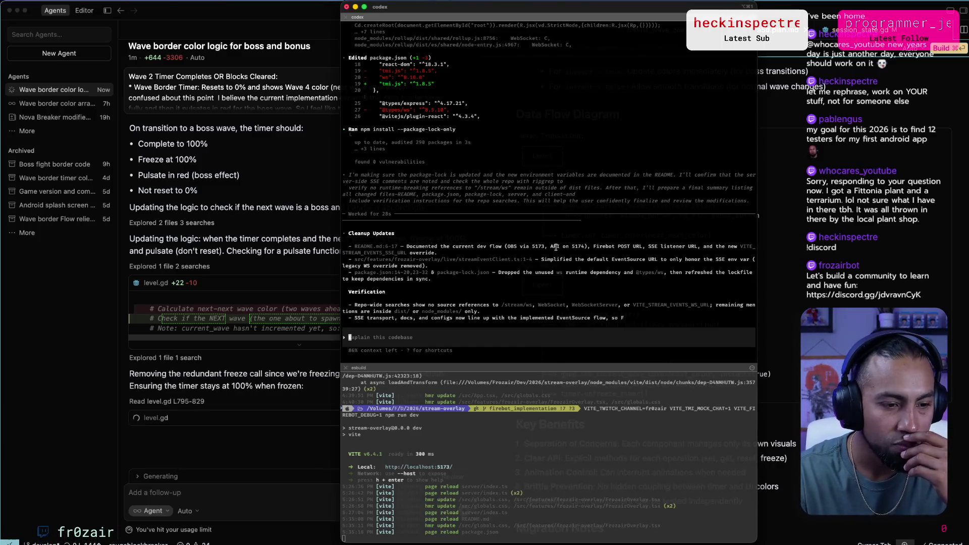
{"action": "left_click", "coordinate": [291, 207]}
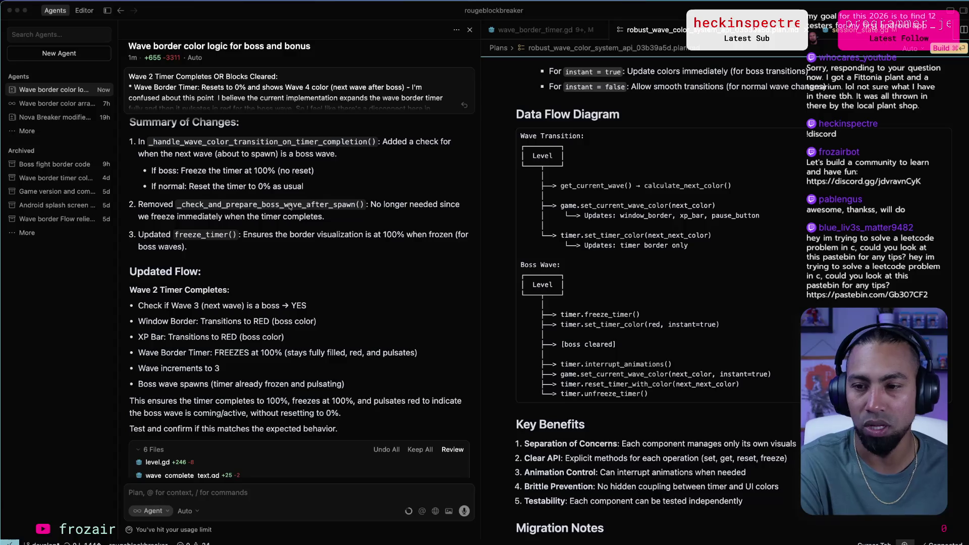
{"action": "scroll", "coordinate": [288, 207], "scroll_direction": "up", "scroll_amount": 2}
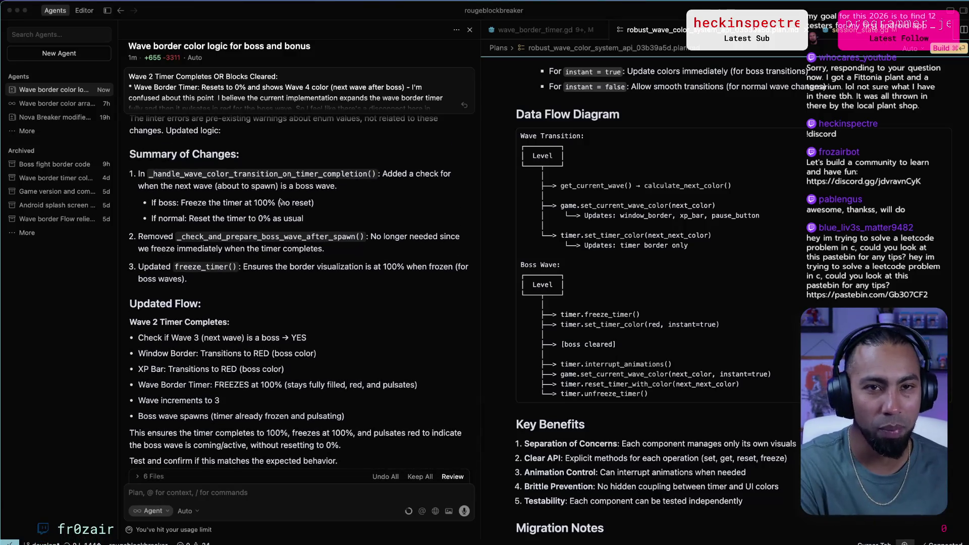
{"action": "scroll", "coordinate": [313, 202], "scroll_direction": "up", "scroll_amount": 4}
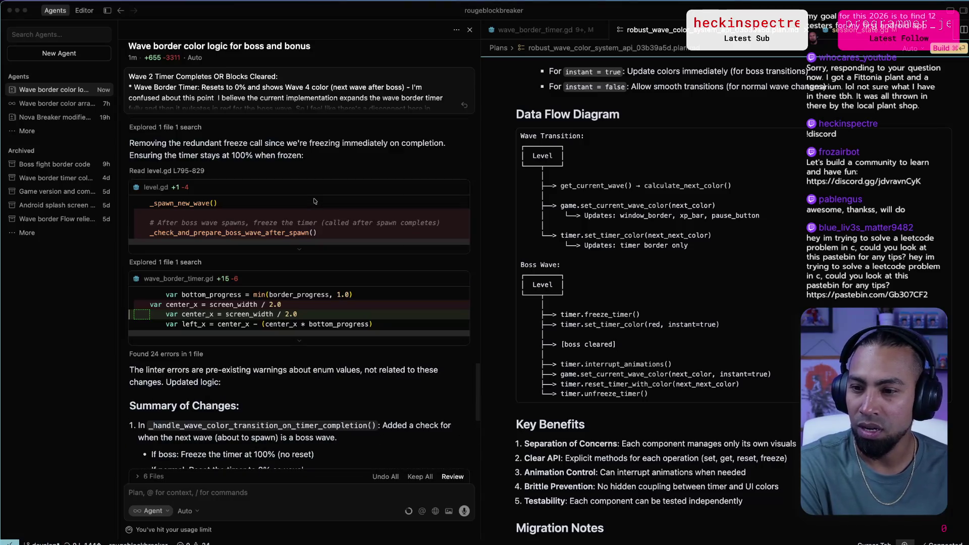
{"action": "scroll", "coordinate": [304, 203], "scroll_direction": "down", "scroll_amount": 4}
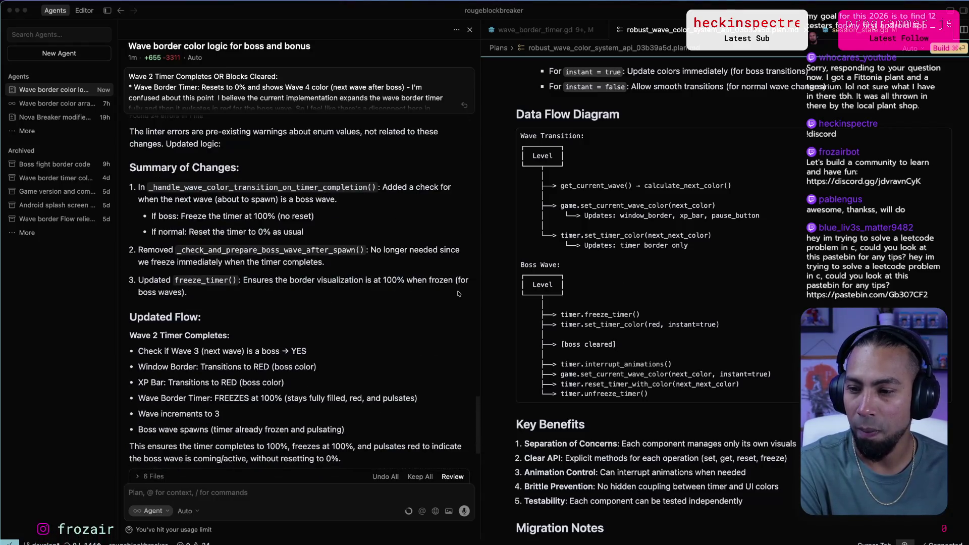
{"action": "scroll", "coordinate": [326, 293], "scroll_direction": "down", "scroll_amount": 1}
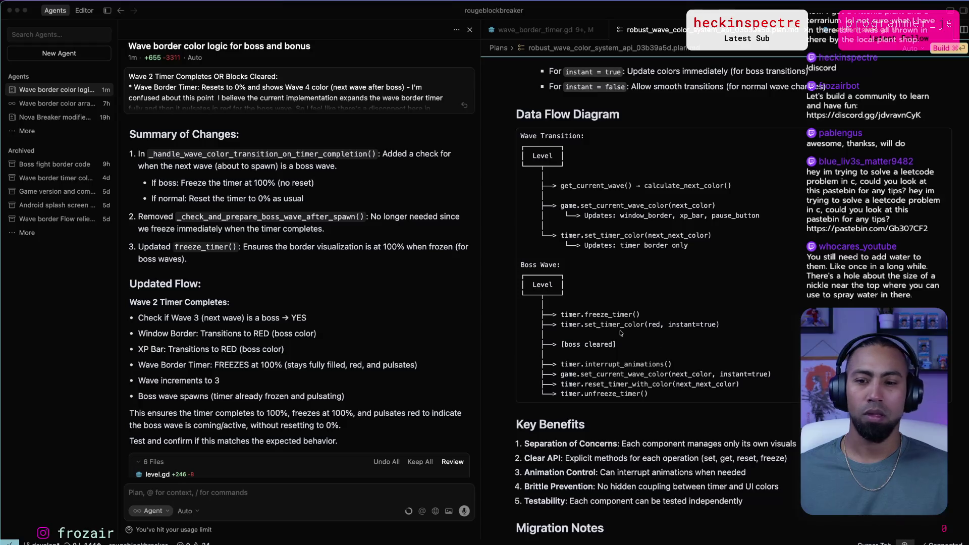
{"action": "scroll", "coordinate": [319, 346], "scroll_direction": "down", "scroll_amount": 3}
{"action": "key", "text": "super+Tab"}
{"action": "key", "text": "super+Tab"}
{"action": "key", "text": "super+Tab"}
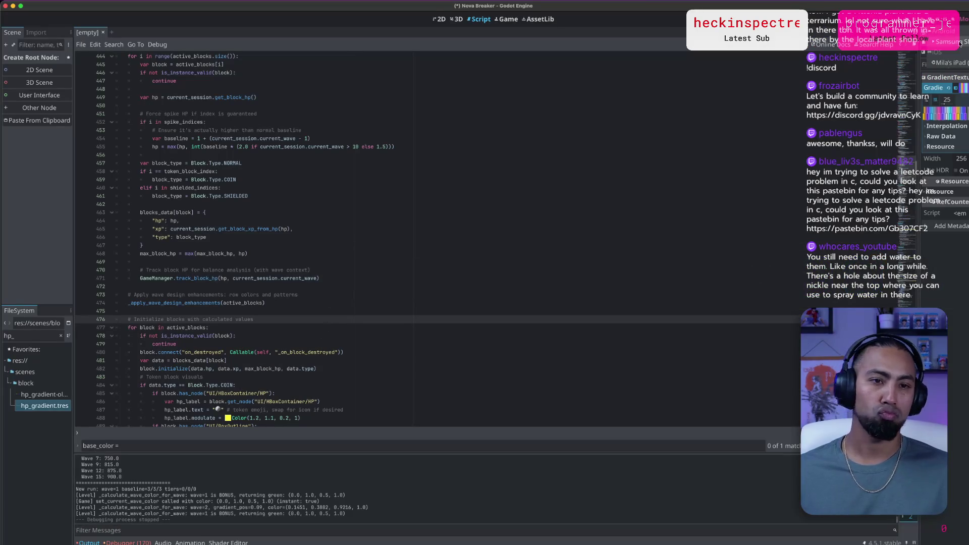
Run Nova Breaker on the connected Android phone from Godot.
{"action": "left_click", "coordinate": [960, 44]}
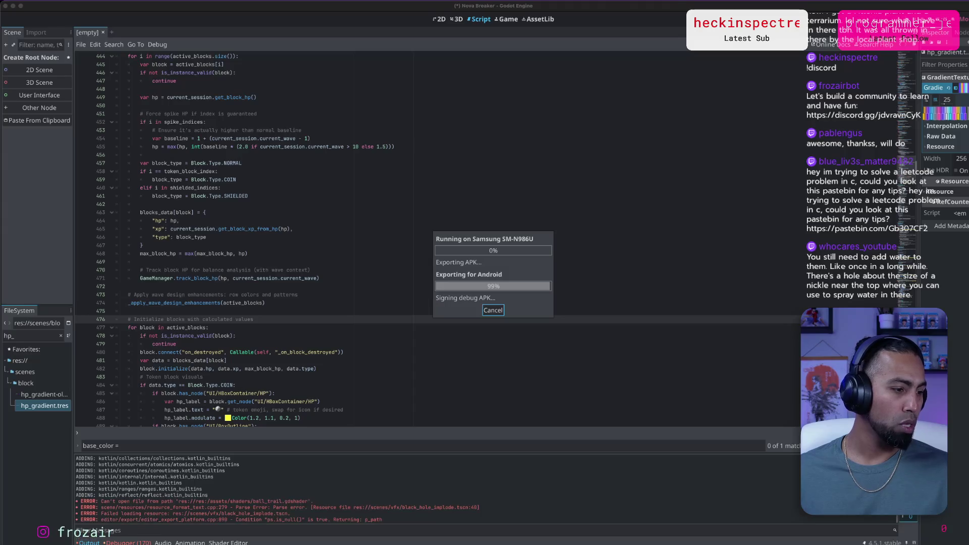
{"action": "key", "text": "super+Tab"}
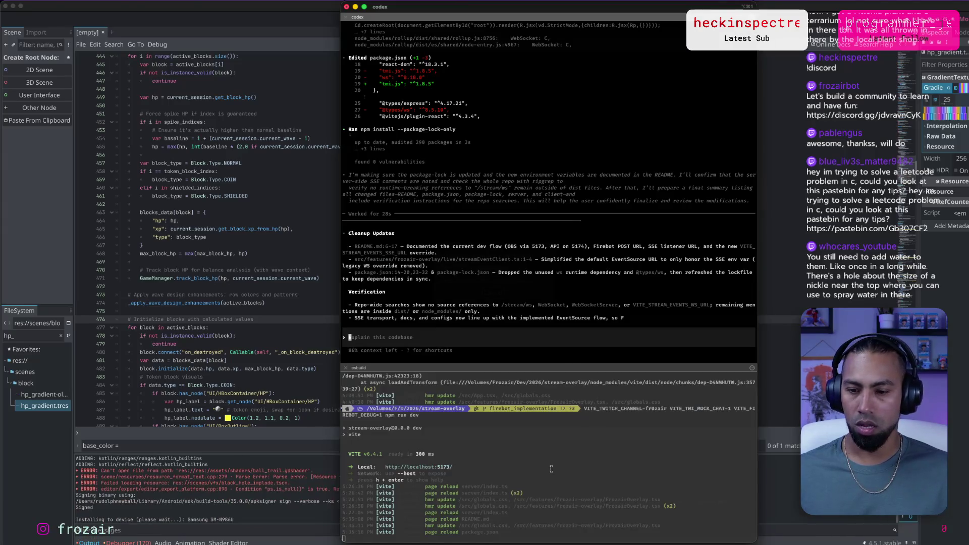
{"action": "left_click", "coordinate": [554, 468]}
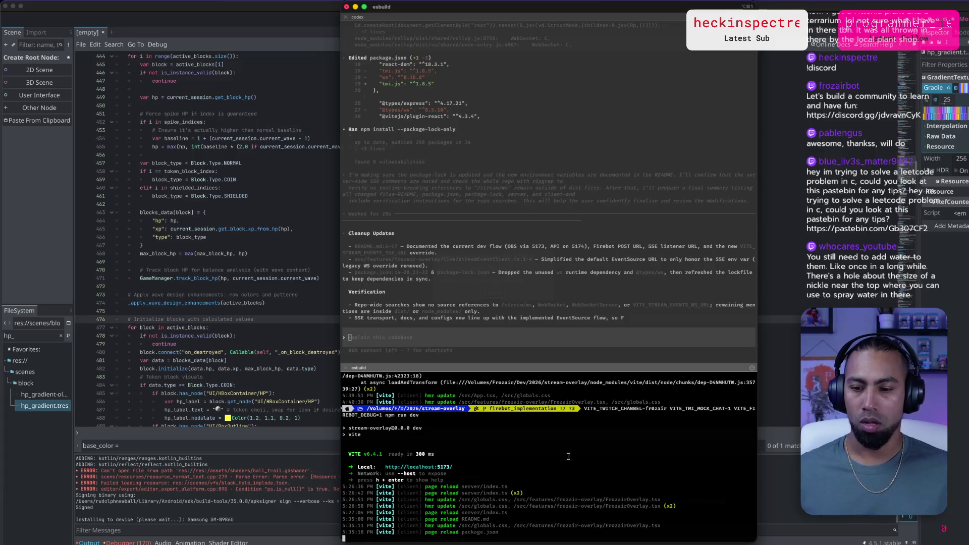
Launch scrcpy in a new terminal window and place the phone mirror beside the editor.
{"action": "key", "text": "super+n"}
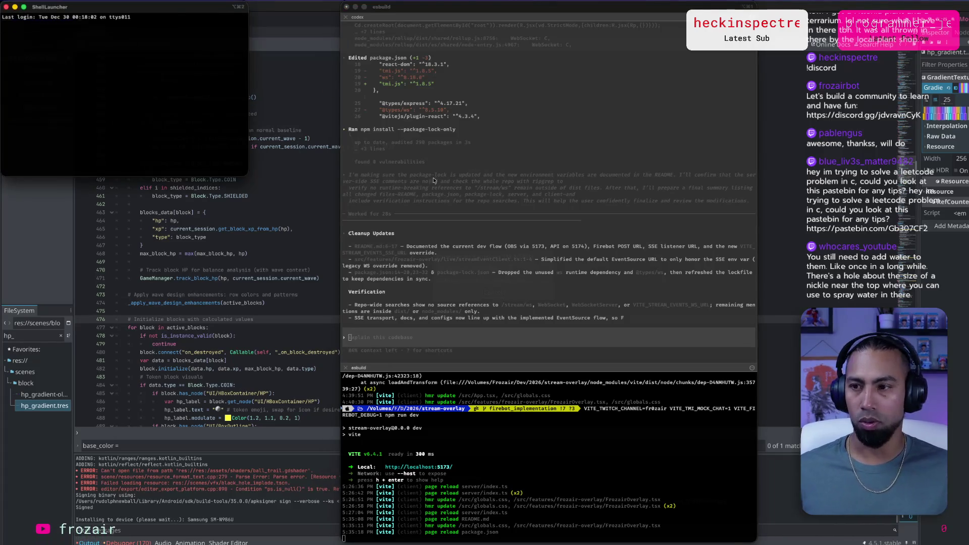
{"action": "type", "text": "scrcpy"}
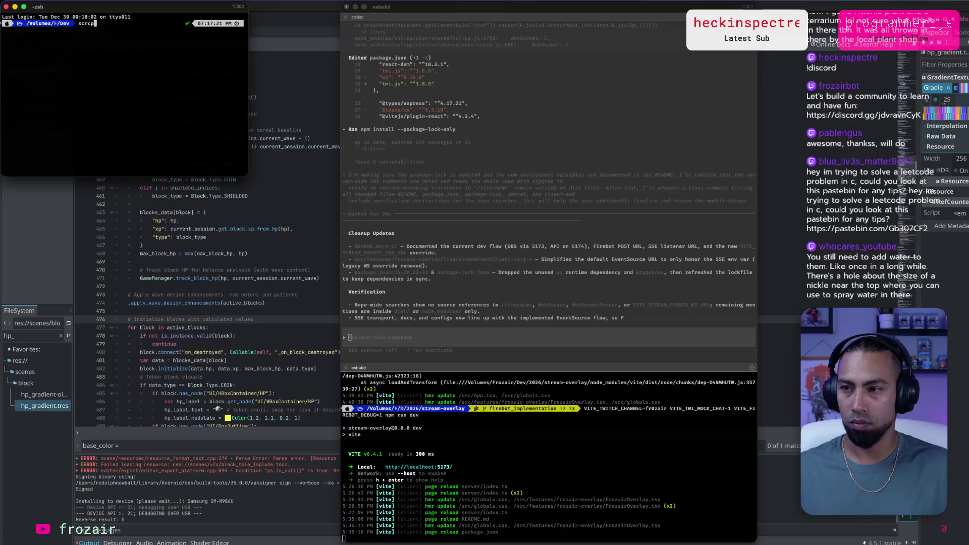
{"action": "key", "text": "Return"}
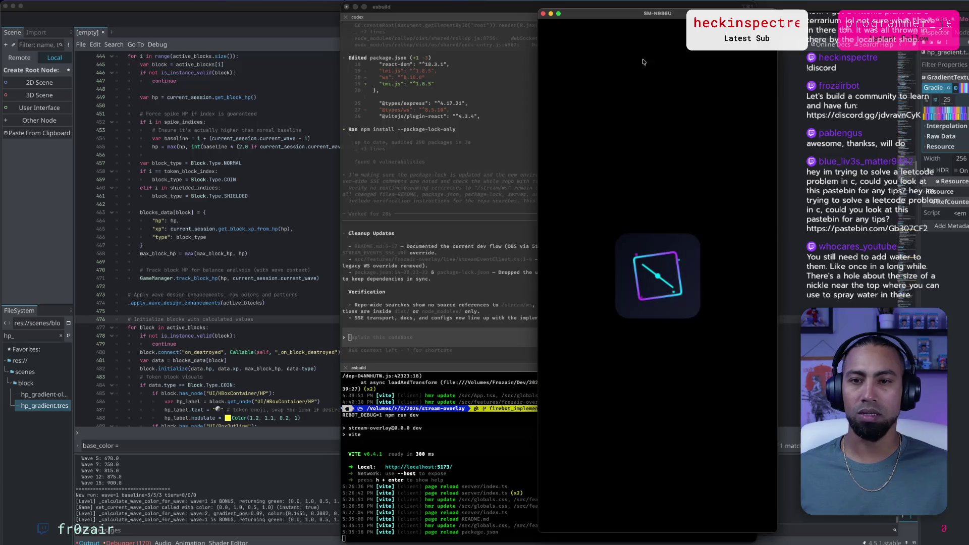
{"action": "mouse_move", "coordinate": [712, 15]}
{"action": "left_mouse_down"}
{"action": "mouse_move", "coordinate": [127, 18]}
{"action": "mouse_move", "coordinate": [158, 16]}
{"action": "left_mouse_up"}
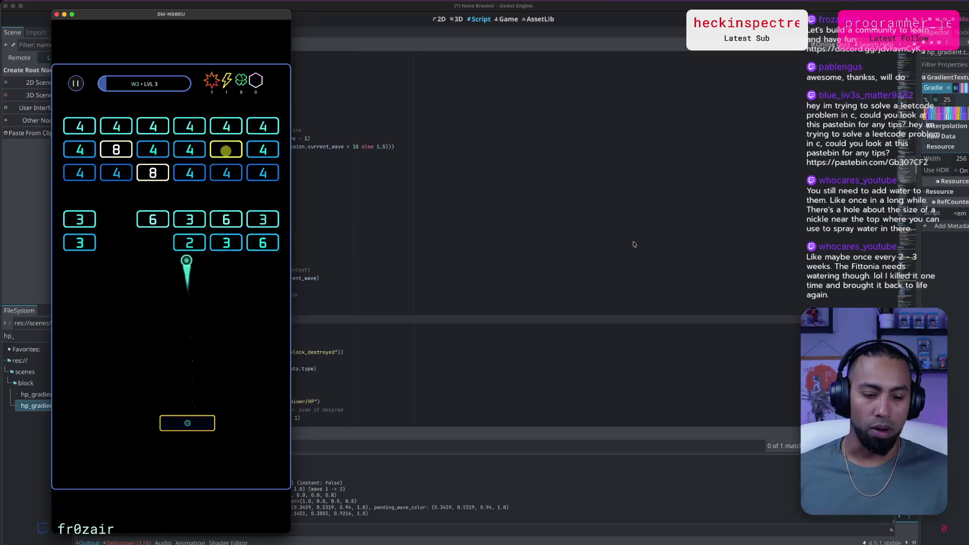
Pause the mirrored Nova Breaker game at wave 2 and return to the Cursor agent chat.
{"action": "key", "text": "Escape"}
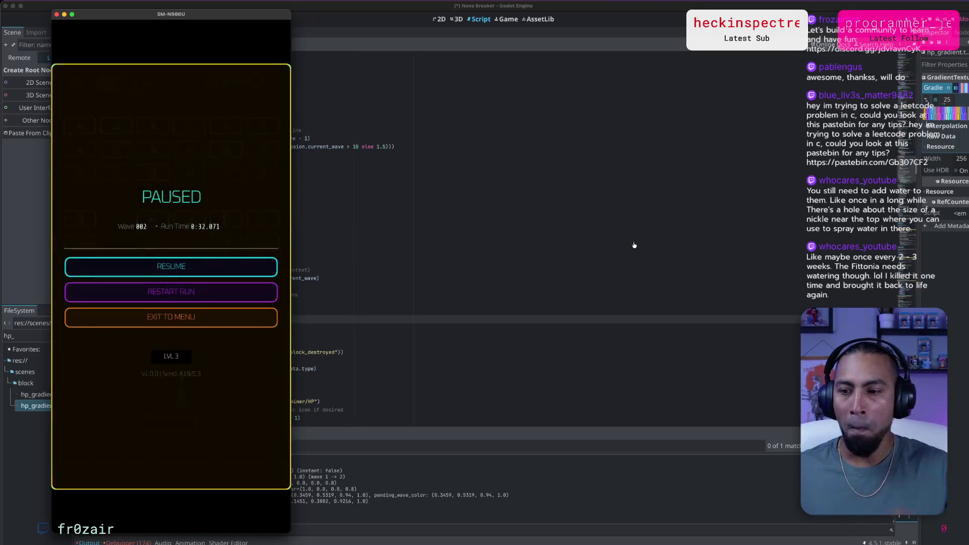
{"action": "key", "text": "super+Tab"}
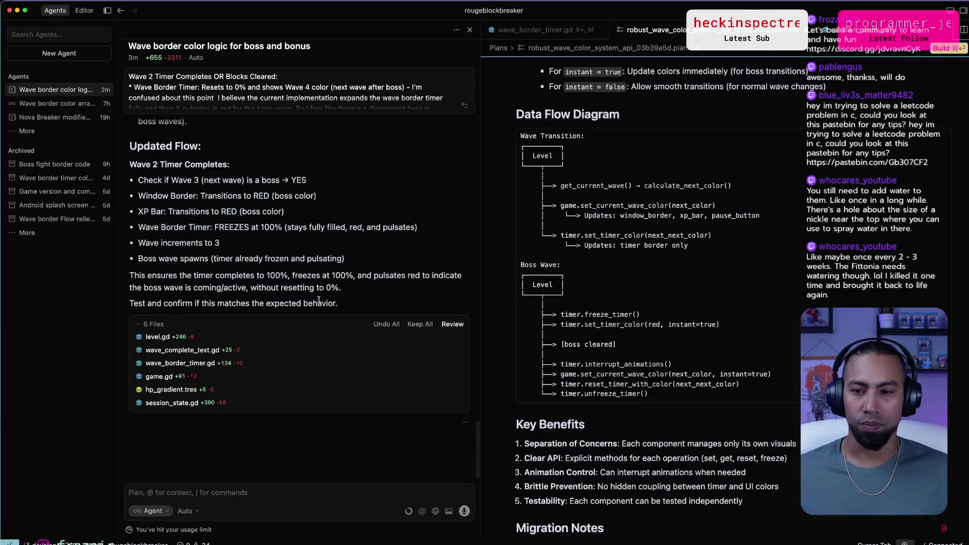
Start dictating a question to the agent about the wave border colour.
{"action": "key", "text": "alt+space"}
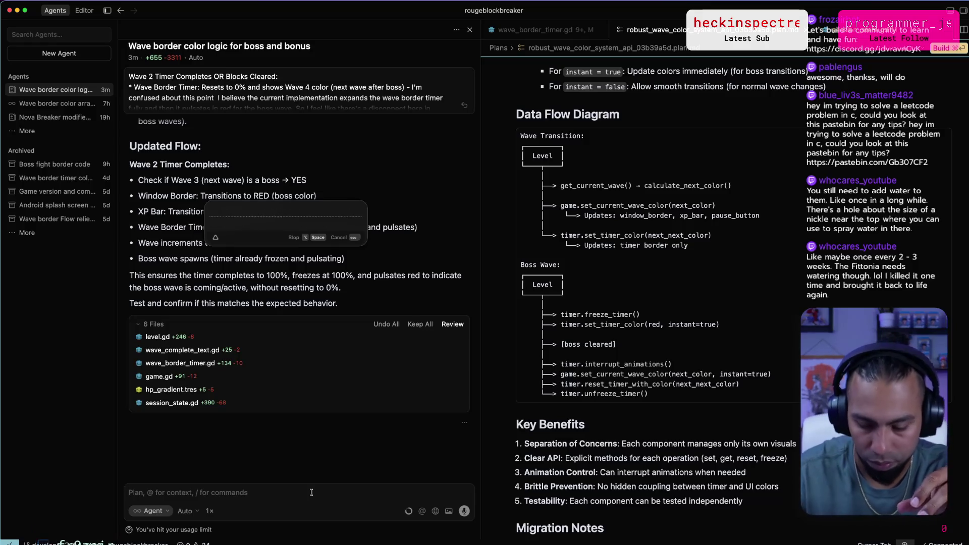
Send the dictated question about the border-timer colour when wave 2 spawns and scroll the agent's plan.
{"action": "key", "text": "alt+space"}
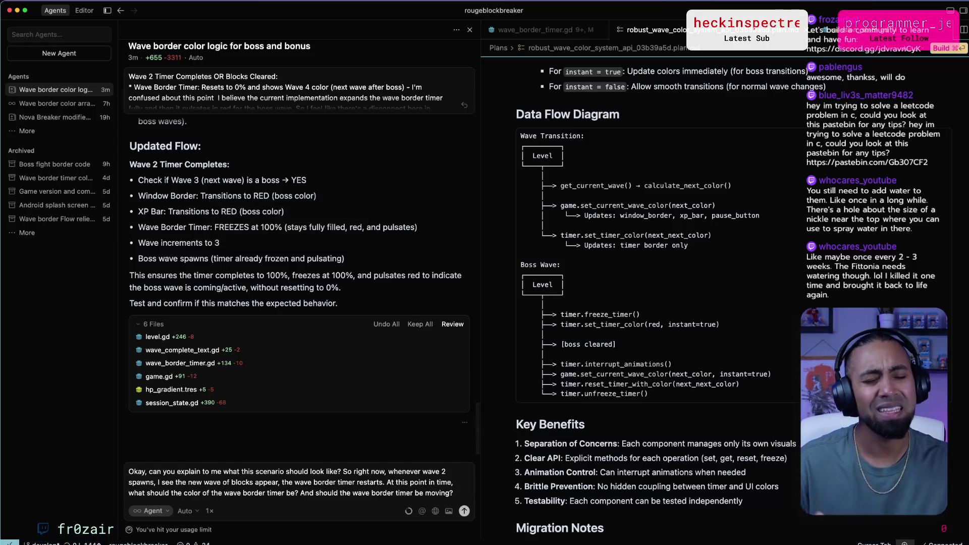
{"action": "key", "text": "Return"}
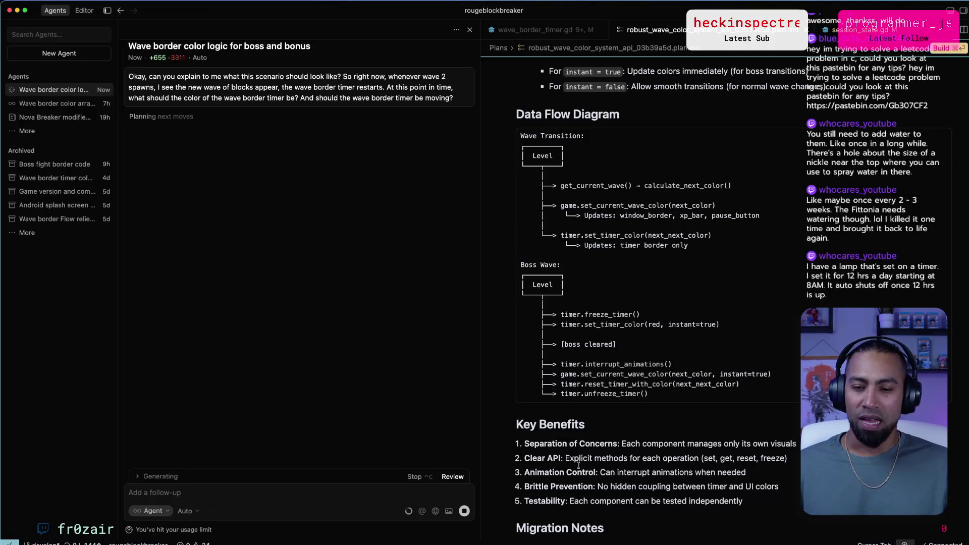
{"action": "scroll", "coordinate": [578, 465], "scroll_direction": "down", "scroll_amount": 5}
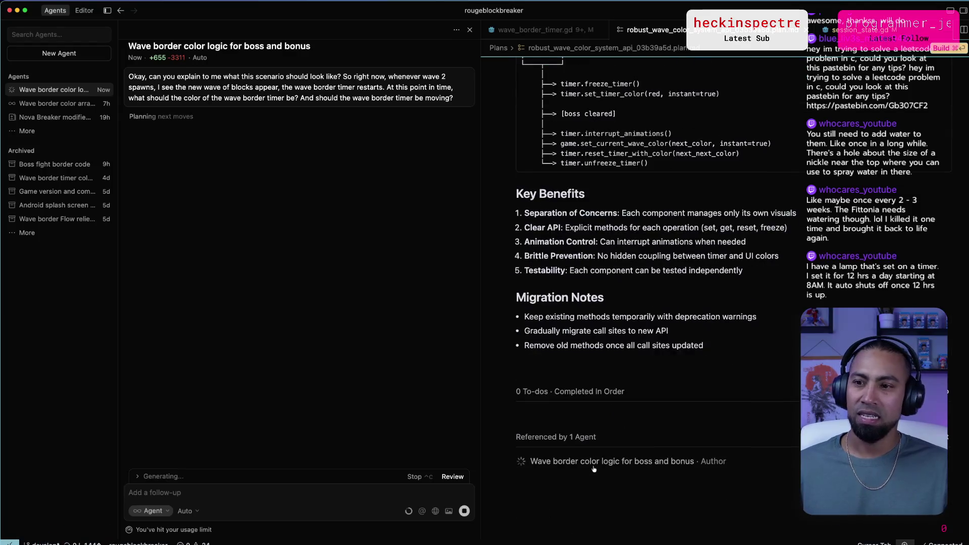
{"action": "key", "text": "ctrl+Up"}
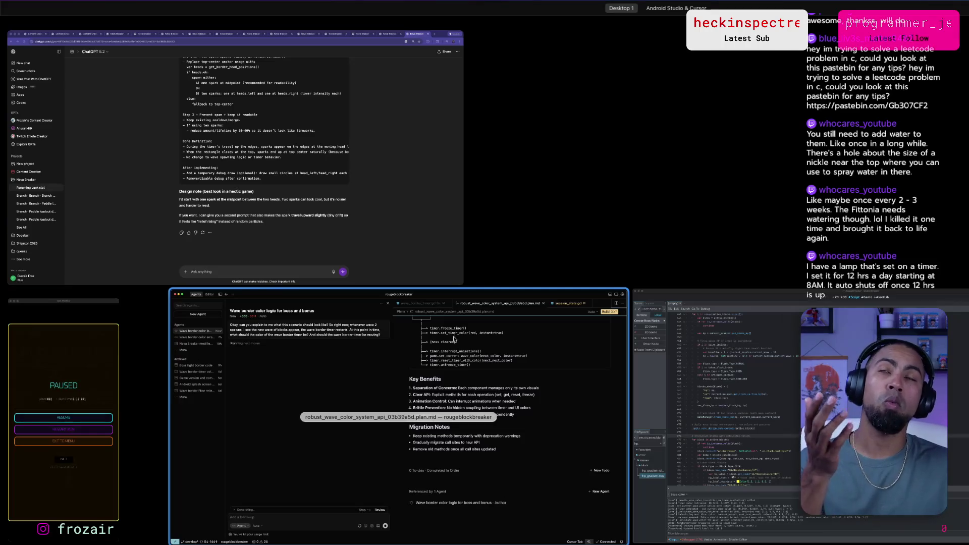
Bring the ChatGPT chat about Nova Breaker sparks to the front from Mission Control.
{"action": "left_click", "coordinate": [439, 280]}
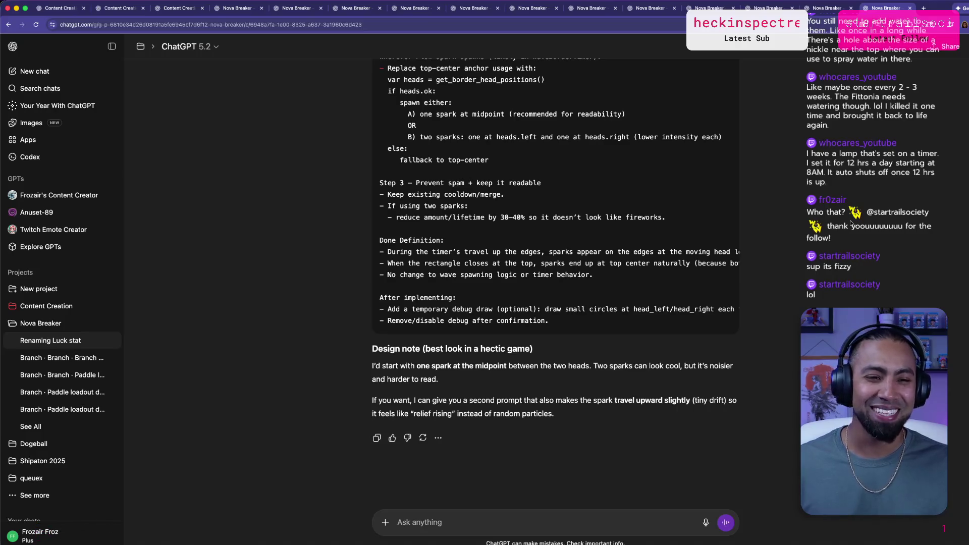
Glance at the paused game in the phone mirror, then return focus to Godot's script editor.
{"action": "key", "text": "super+Tab"}
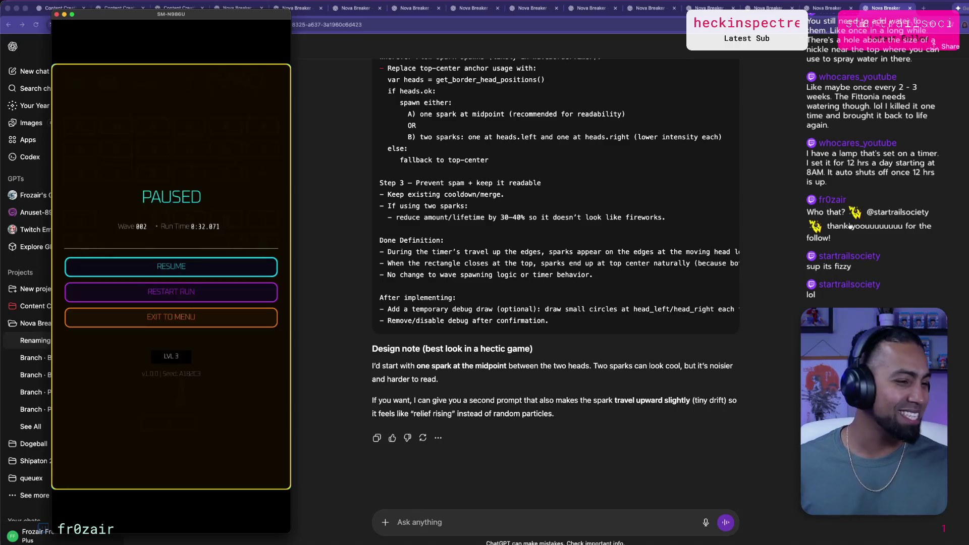
{"action": "key", "text": "super+Tab"}
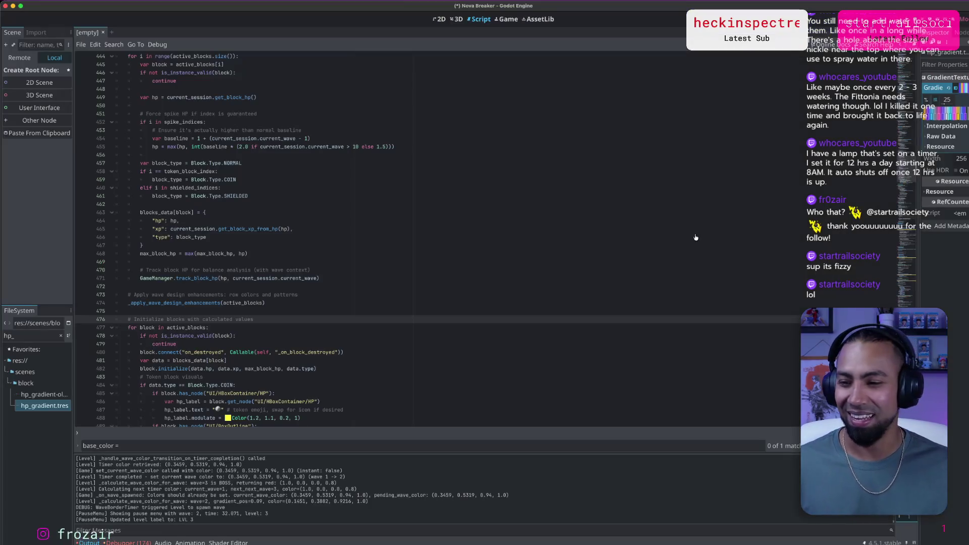
{"action": "key", "text": "super+Tab"}
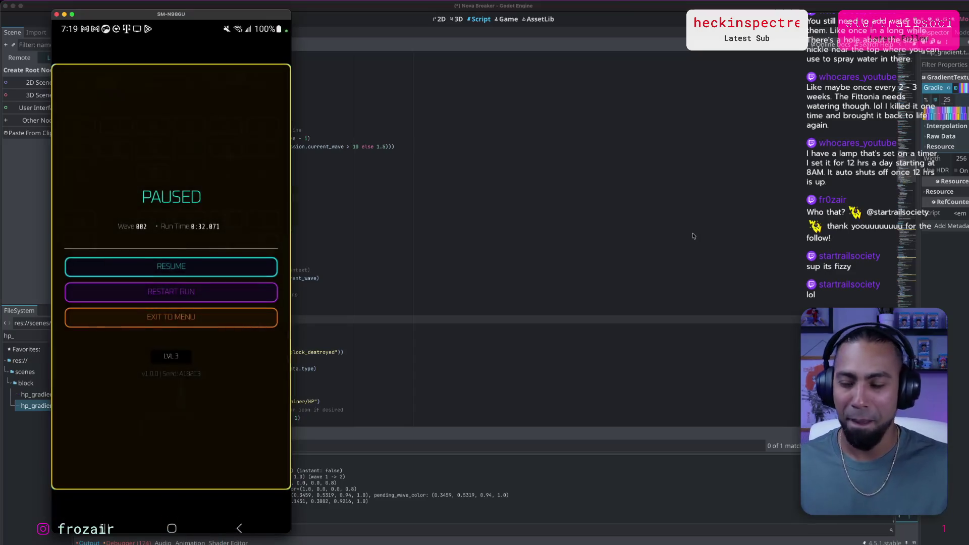
{"action": "left_click", "coordinate": [650, 164]}
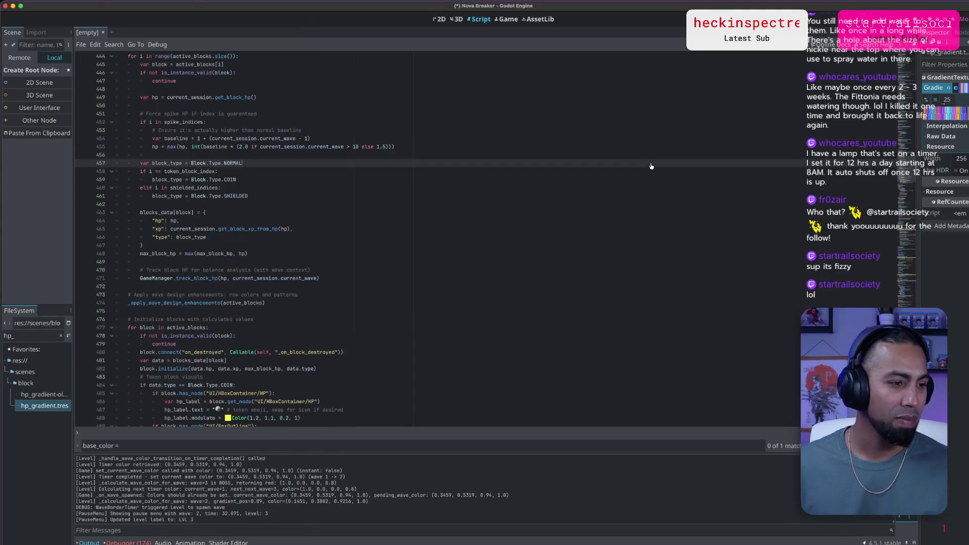
Review the agent's reply, selecting 'gradient' and the line saying the timer should be red.
{"action": "key", "text": "super+Tab"}
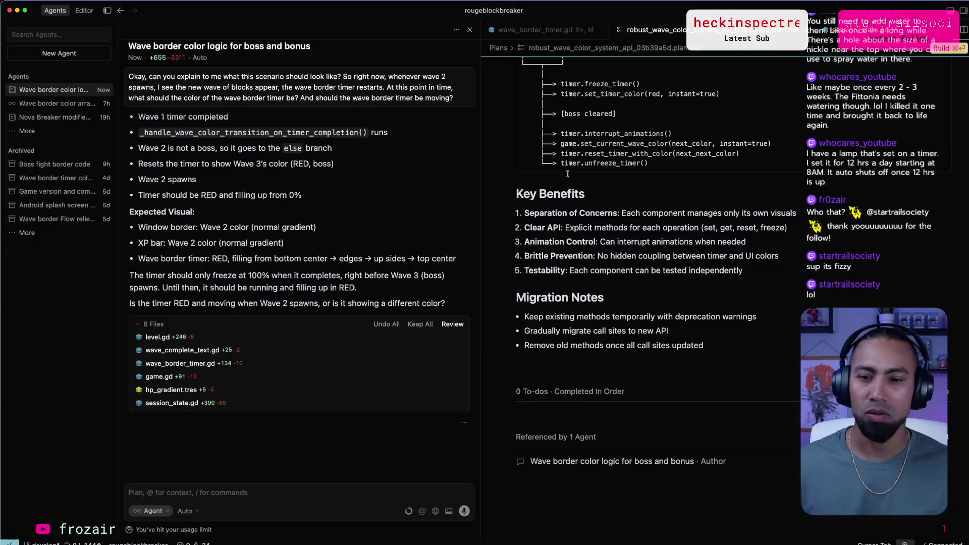
{"action": "double_click", "coordinate": [283, 227]}
{"action": "mouse_move", "coordinate": [449, 543]}
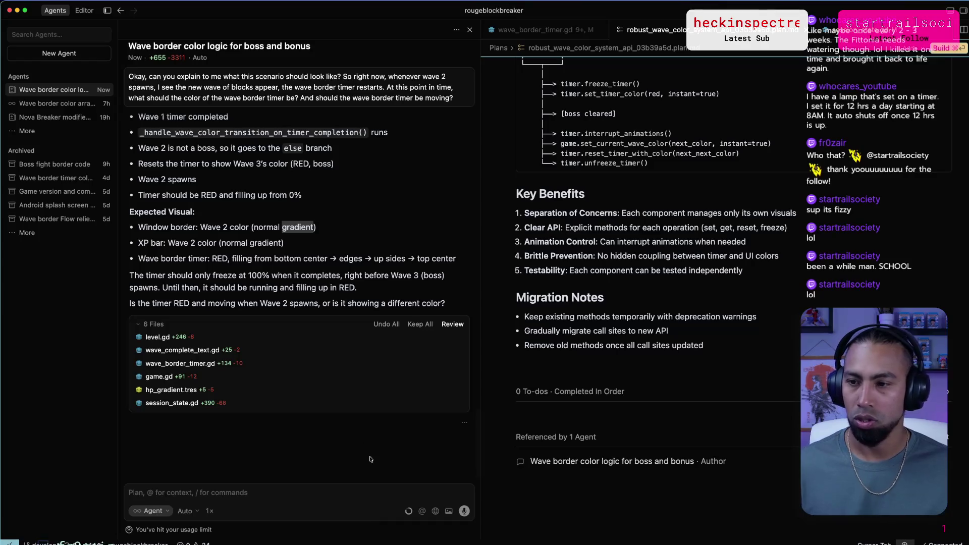
{"action": "scroll", "coordinate": [368, 455], "scroll_direction": "up", "scroll_amount": 3}
{"action": "scroll", "coordinate": [352, 420], "scroll_direction": "up", "scroll_amount": 1}
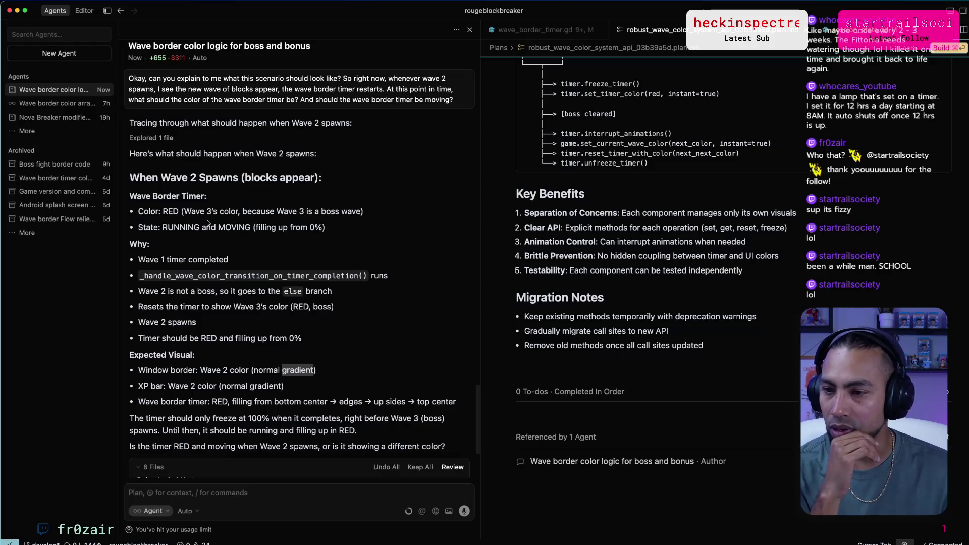
{"action": "left_click_drag", "start_coordinate": [162, 212], "coordinate": [242, 212]}
{"action": "scroll", "coordinate": [191, 226], "scroll_direction": "down", "scroll_amount": 5}
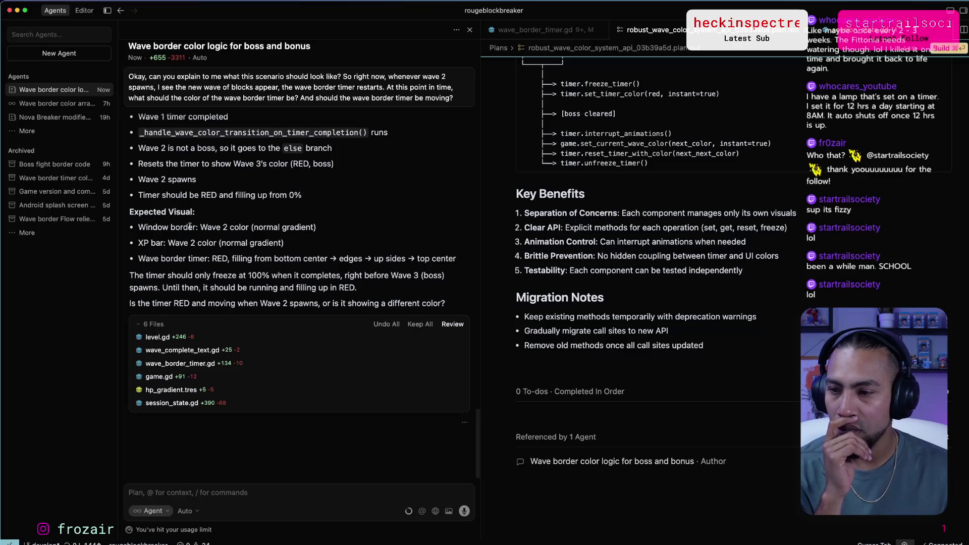
Tell the agent 'Alright, this is not happening.'.
{"action": "type", "text": "Alright,"}
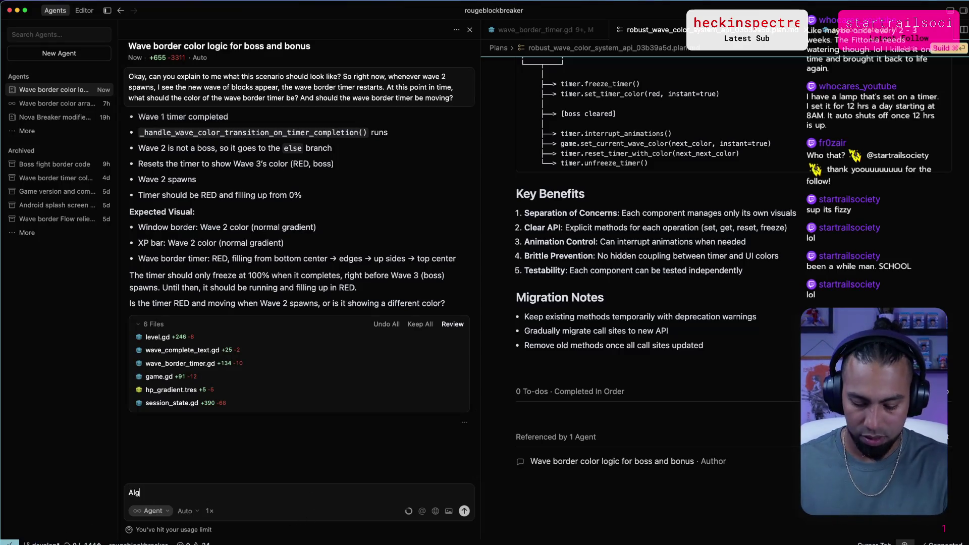
{"action": "type", "text": " this is not happening."}
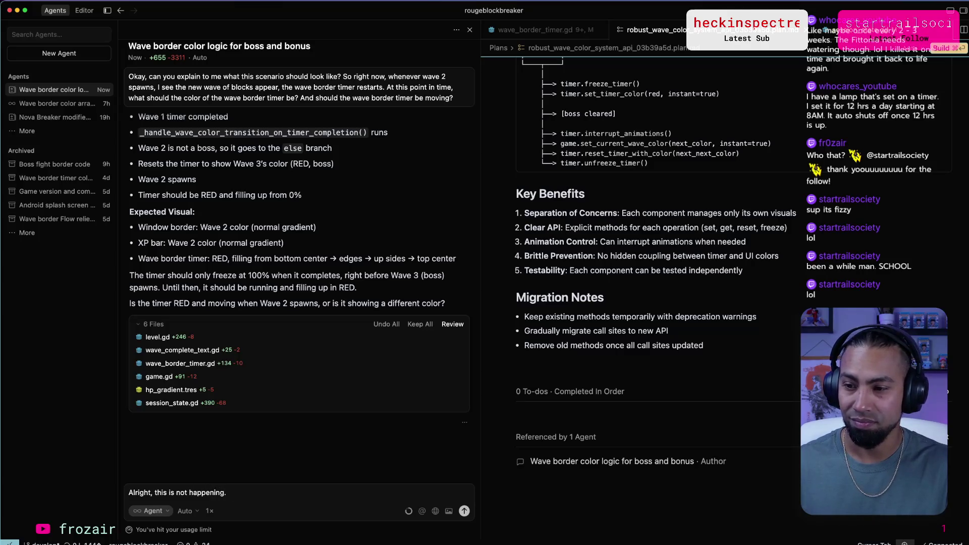
{"action": "key", "text": "Return"}
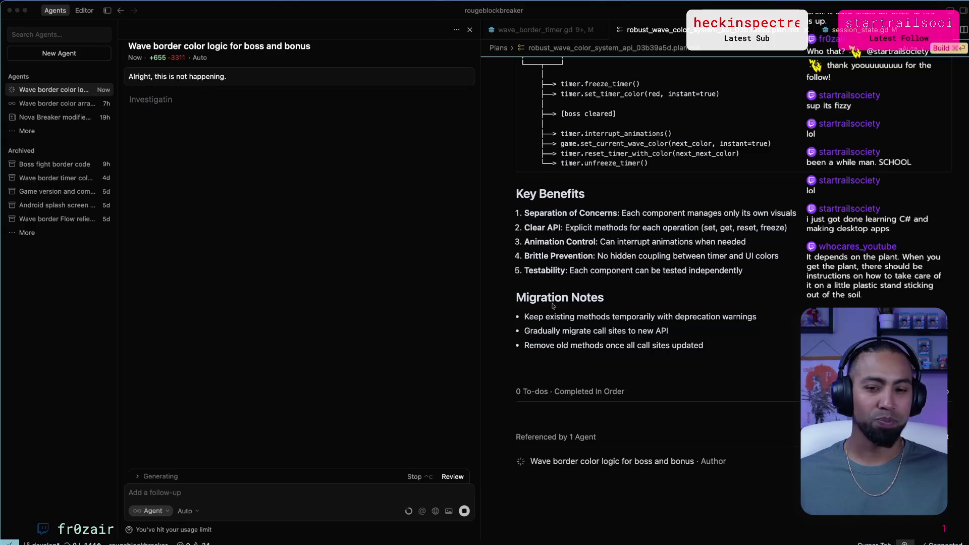
{"action": "key", "text": "ctrl+Up"}
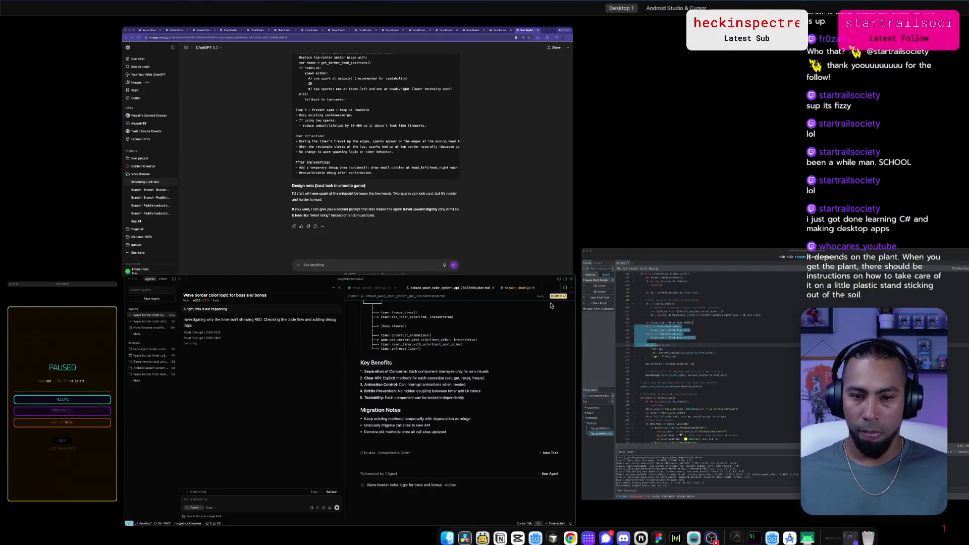
Bring the Cursor agent and codex terminal forward, then check the Android Studio desktop and return.
{"action": "left_click", "coordinate": [551, 305]}
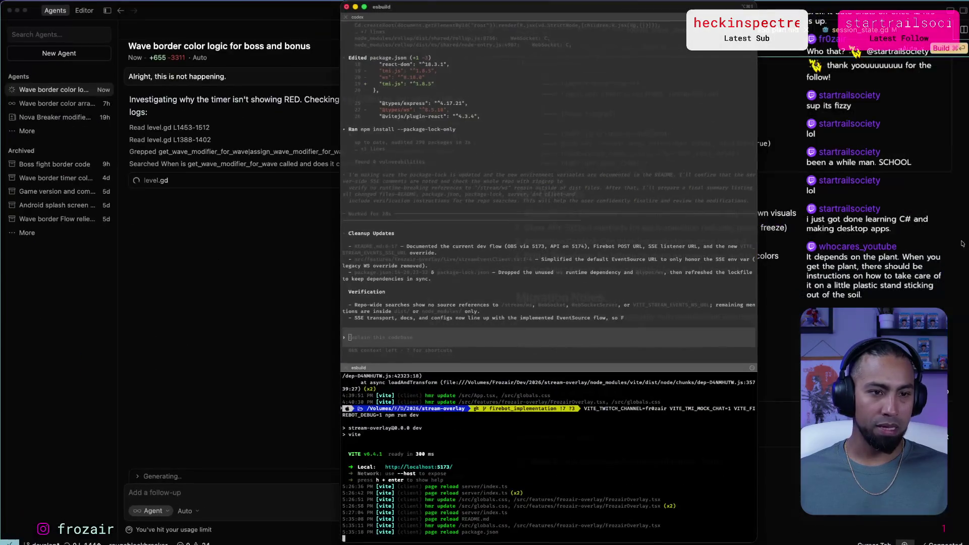
{"action": "left_click", "coordinate": [589, 335]}
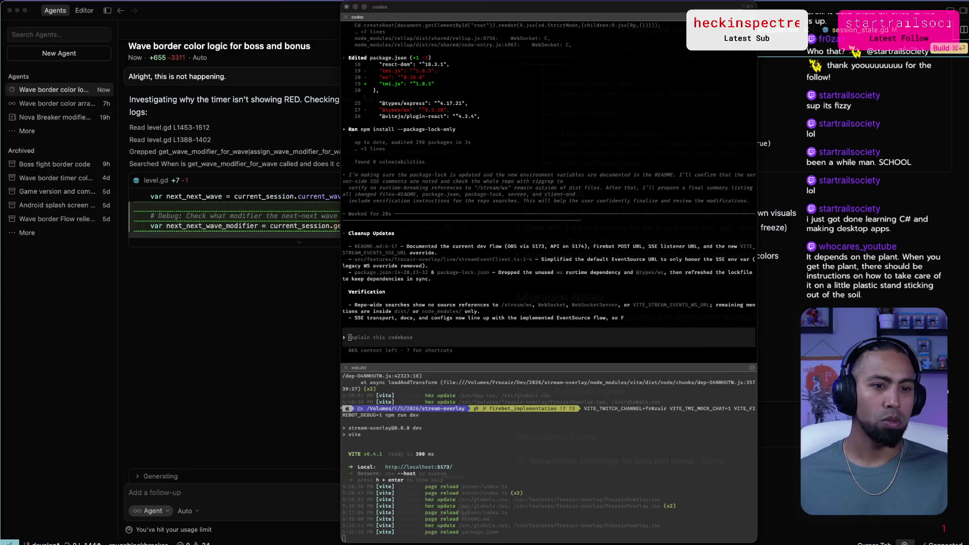
{"action": "key", "text": "ctrl+Right"}
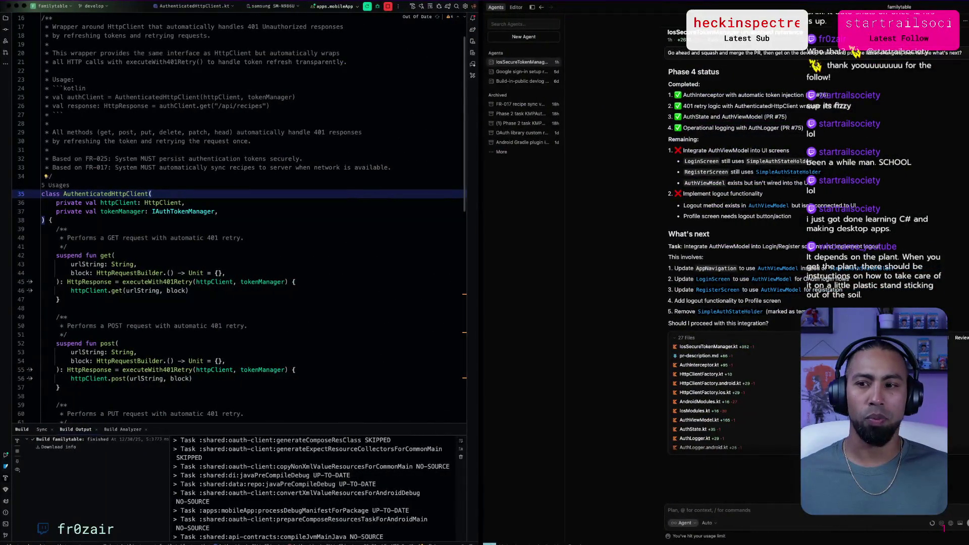
{"action": "key", "text": "ctrl+Left"}
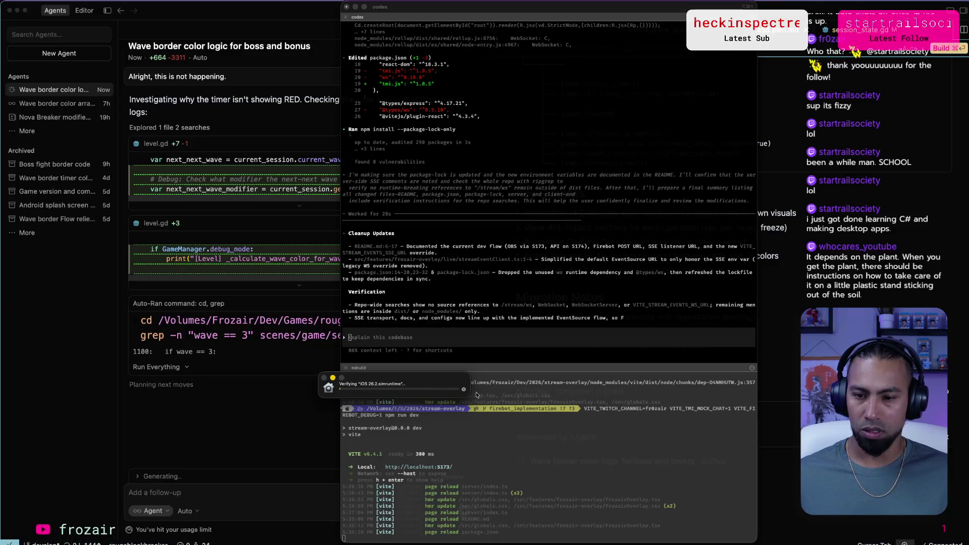
{"action": "key", "text": "ctrl+Up"}
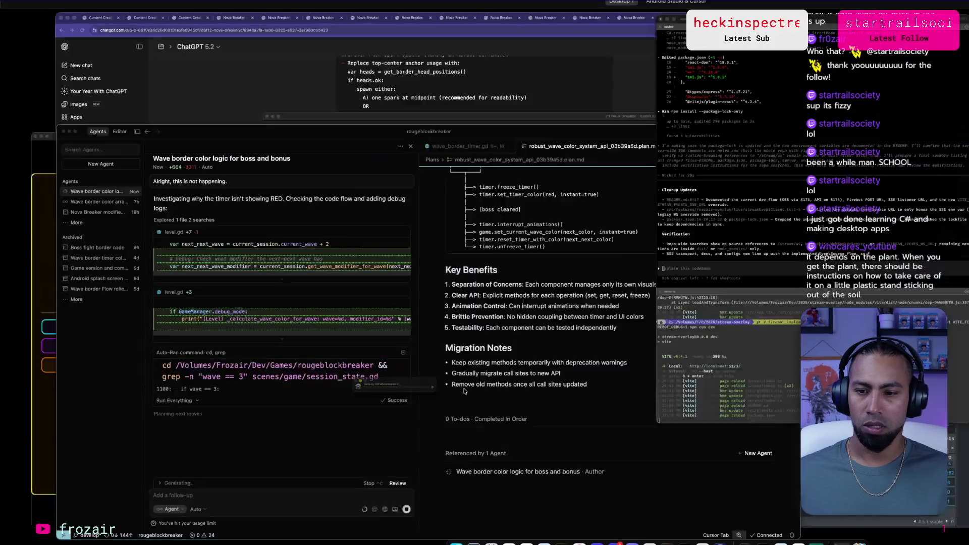
Arrange windows: ChatGPT to front, focus the esbuild pane, move the iOS verification window aside.
{"action": "left_click", "coordinate": [464, 389]}
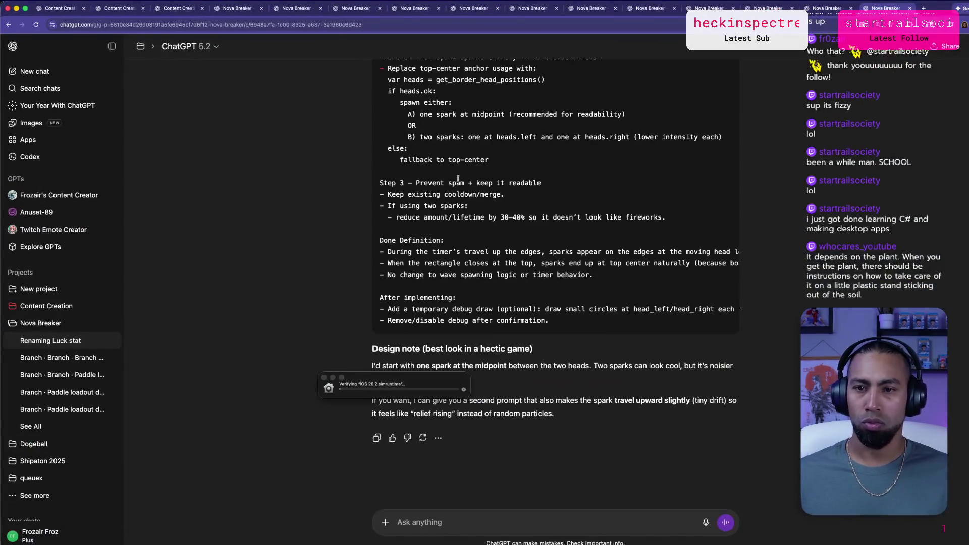
{"action": "key", "text": "ctrl+Up"}
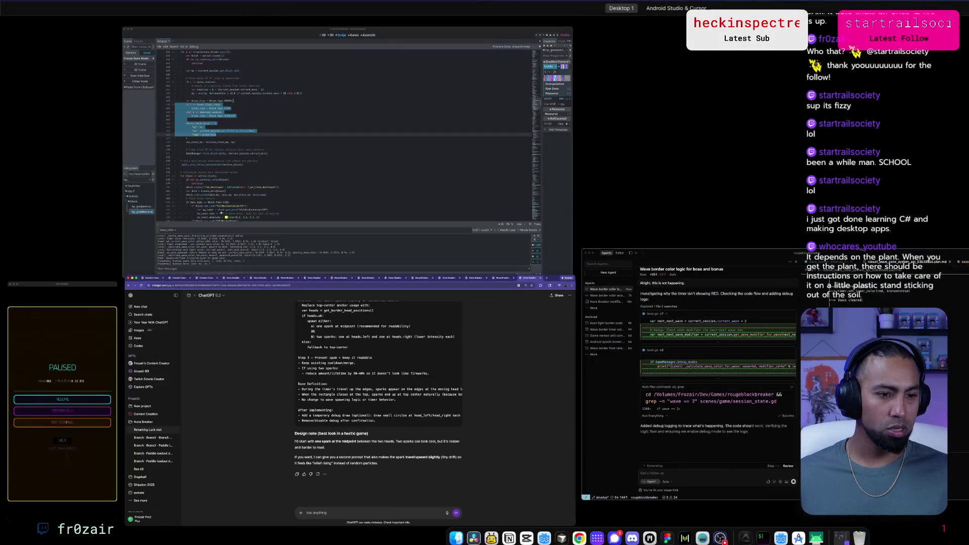
{"action": "key", "text": "ctrl+Up"}
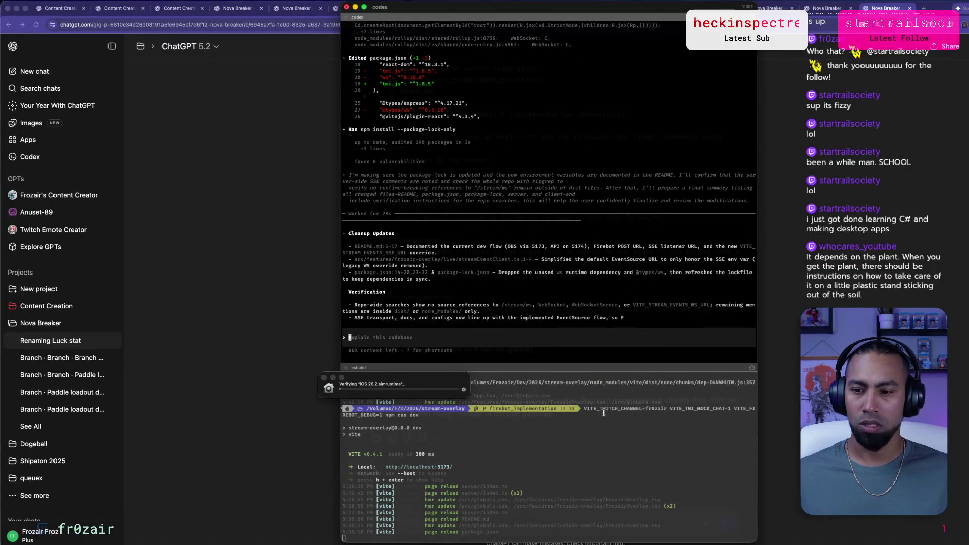
{"action": "left_click", "coordinate": [556, 414]}
{"action": "left_click", "coordinate": [333, 378]}
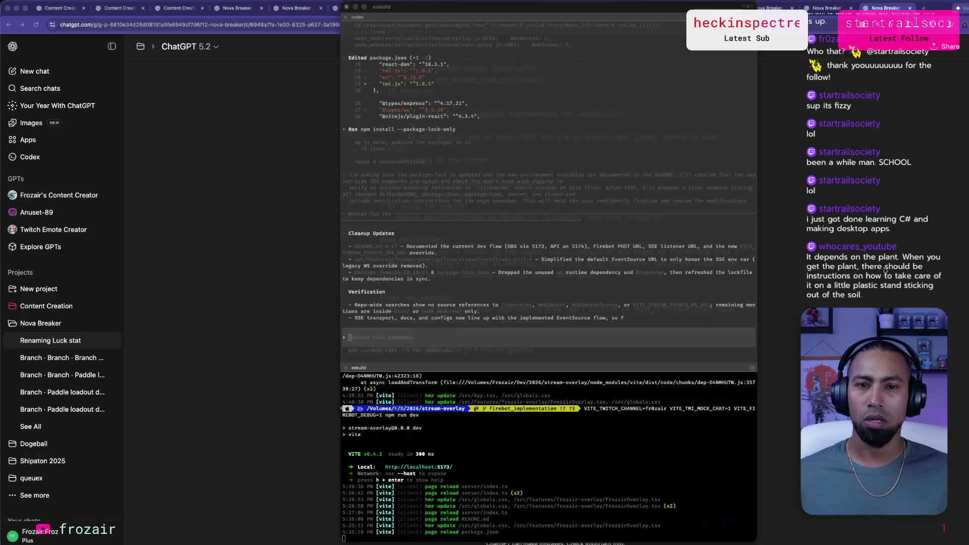
Browse both desktops, return to Desktop 1, and bring the Chrome overlay preview forward.
{"action": "key", "text": "ctrl+Up"}
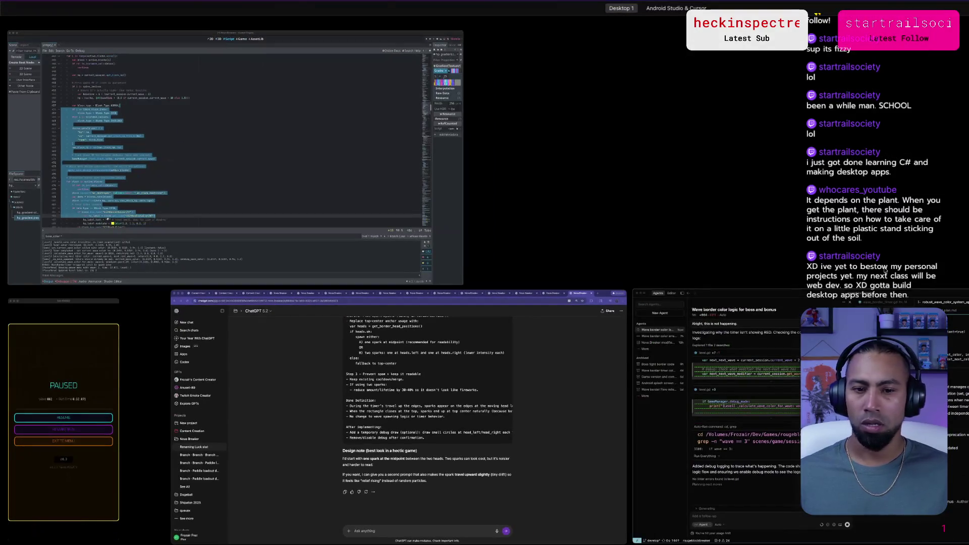
{"action": "key", "text": "ctrl+Right"}
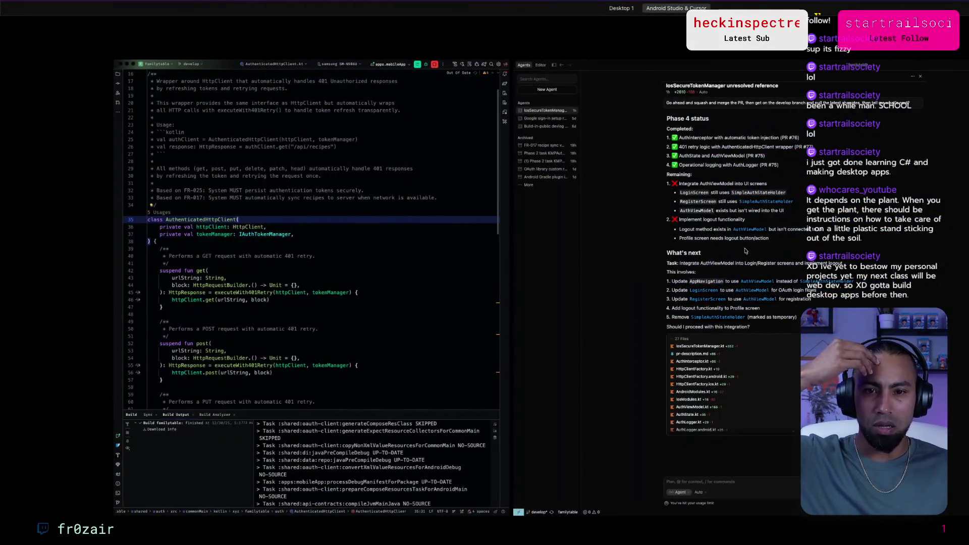
{"action": "key", "text": "ctrl+Left"}
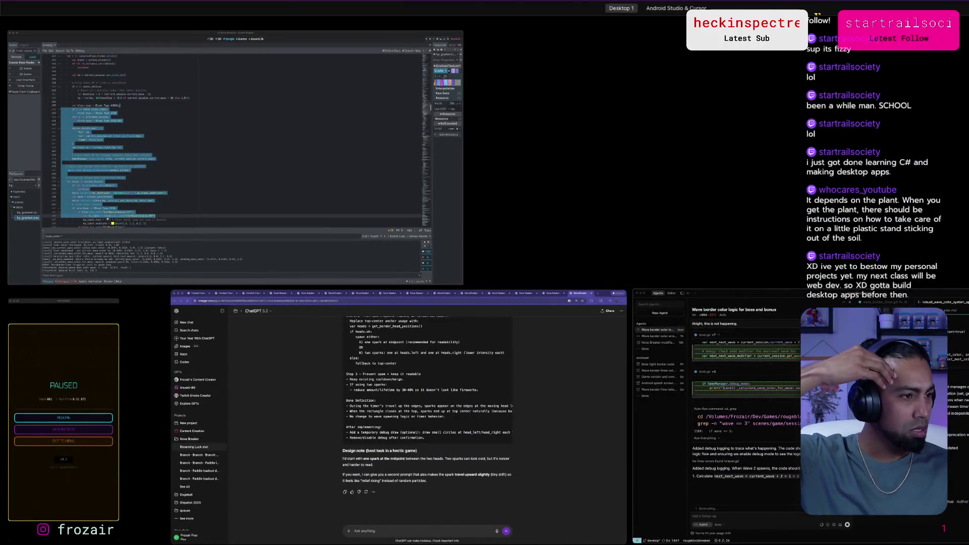
{"action": "key", "text": "Escape"}
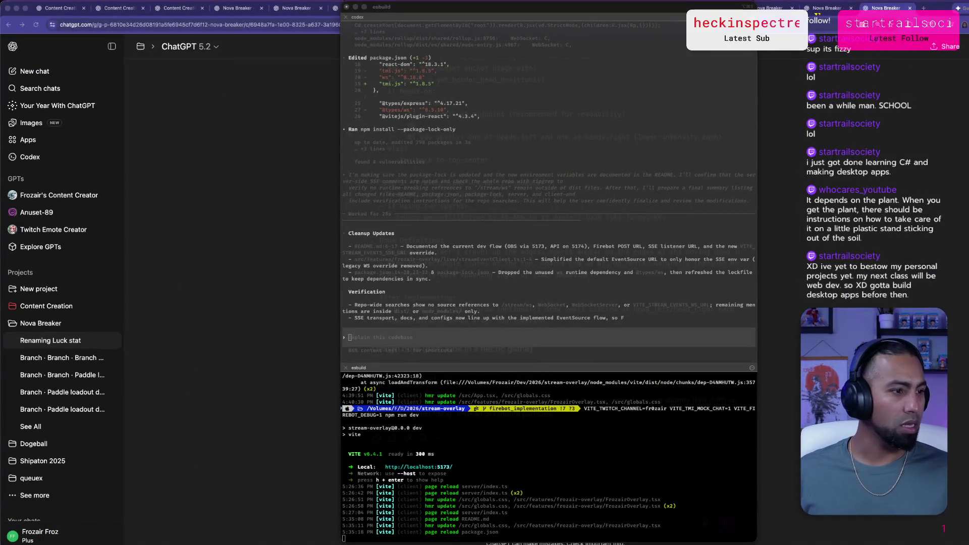
{"action": "key", "text": "super+Tab"}
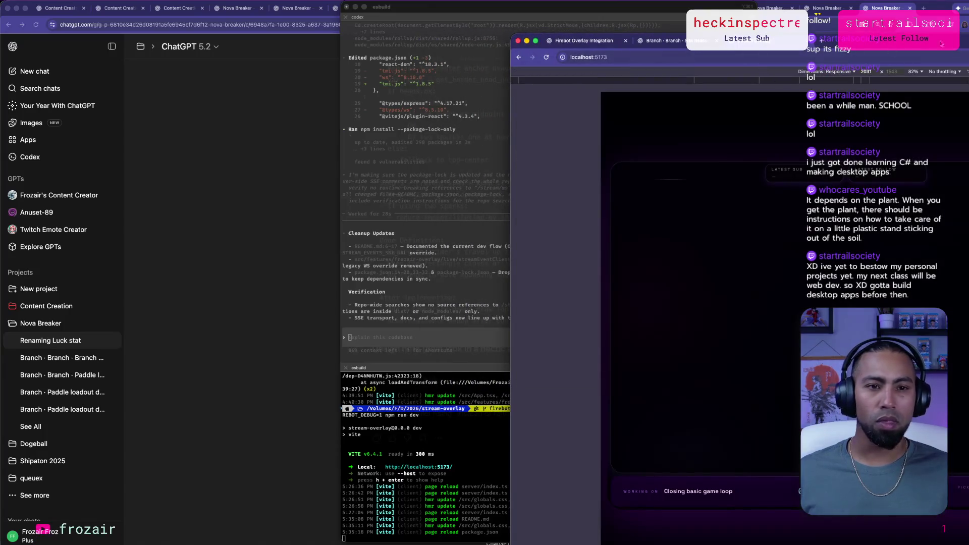
Turn off the device preview, maximize the overlay window, and slide the codex terminal aside.
{"action": "key", "text": "super+shift+m"}
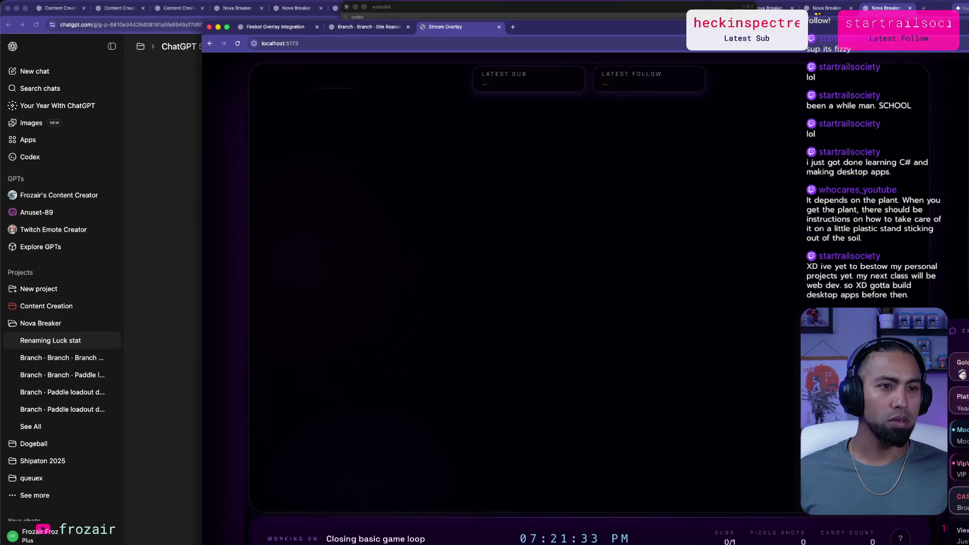
{"action": "key", "text": "ctrl+alt+Return"}
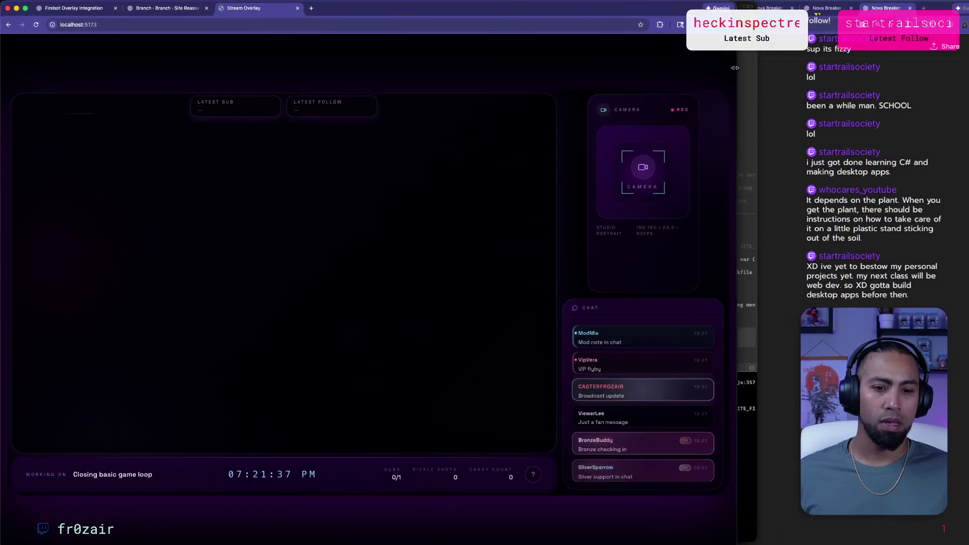
{"action": "key", "text": "super+Tab"}
{"action": "left_click_drag", "start_coordinate": [548, 120], "coordinate": [778, 119]}
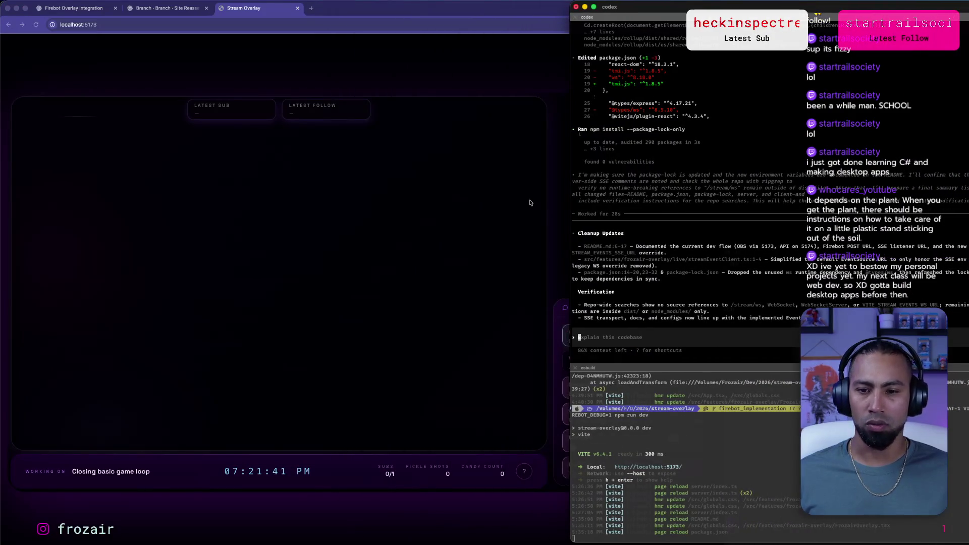
Narrow the browser so the overlay and codex terminal are visible side by side.
{"action": "left_click", "coordinate": [556, 204]}
{"action": "left_click", "coordinate": [787, 260]}
{"action": "left_click", "coordinate": [555, 231]}
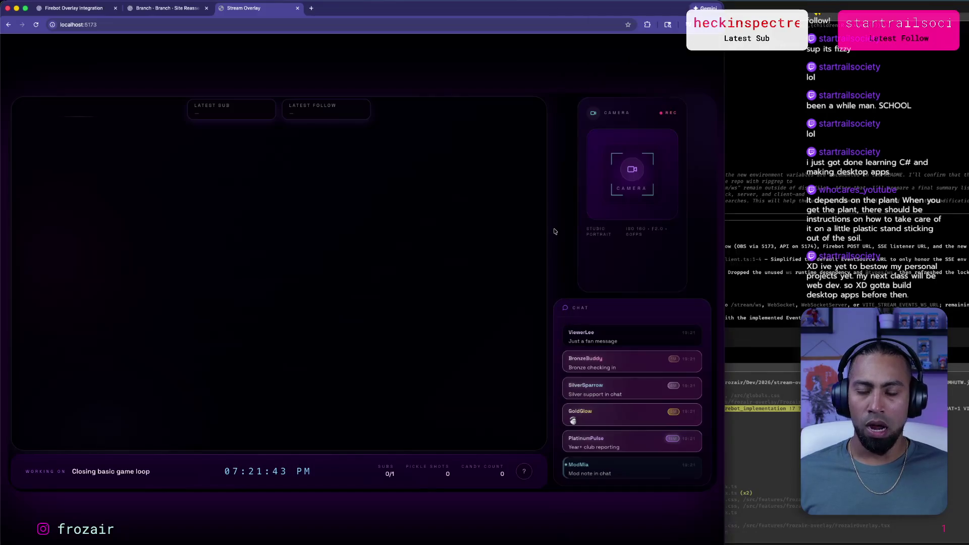
{"action": "left_click_drag", "start_coordinate": [725, 210], "coordinate": [569, 211]}
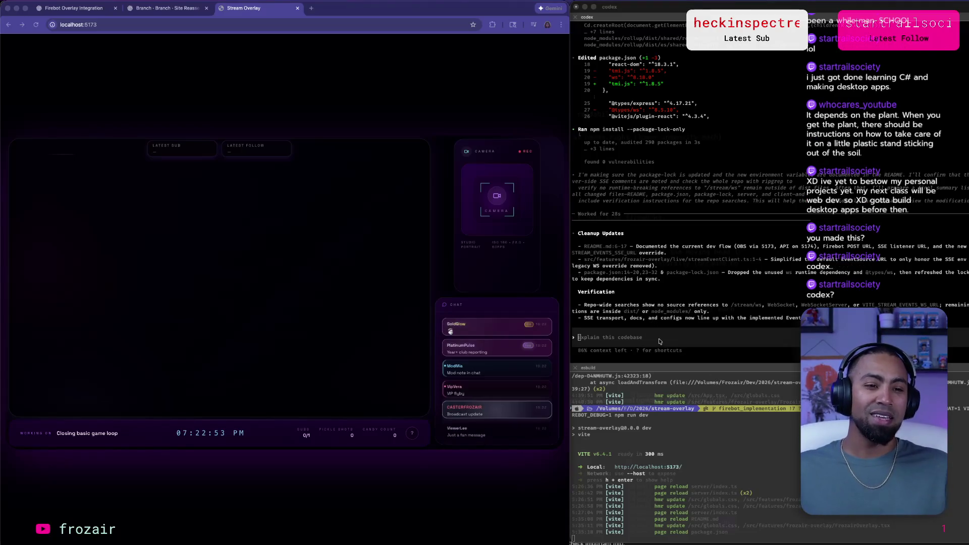
{"action": "left_click", "coordinate": [672, 329]}
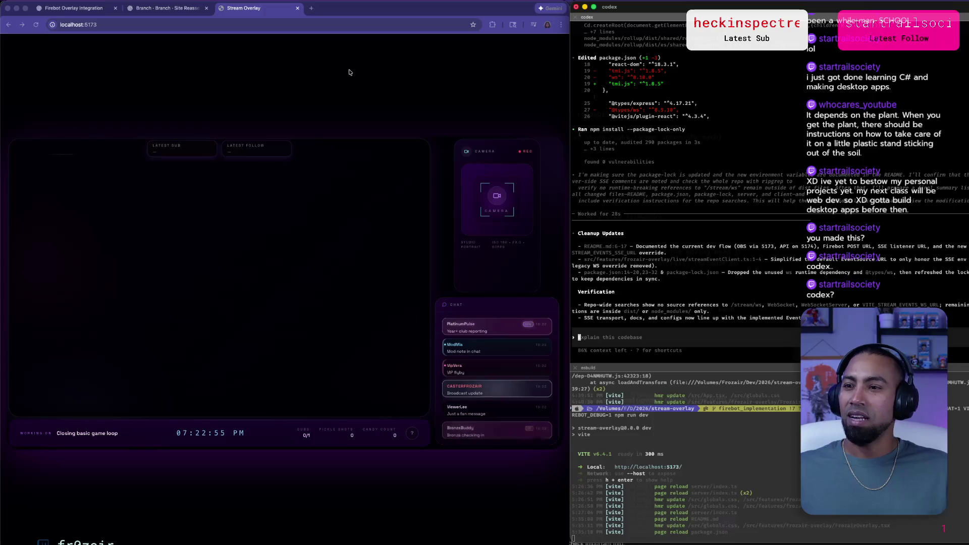
Open the Firebot Overlay Integration chat and scroll to its Step 1 sanity-check instructions.
{"action": "left_click", "coordinate": [76, 8]}
{"action": "scroll", "coordinate": [273, 99], "scroll_direction": "down", "scroll_amount": 1}
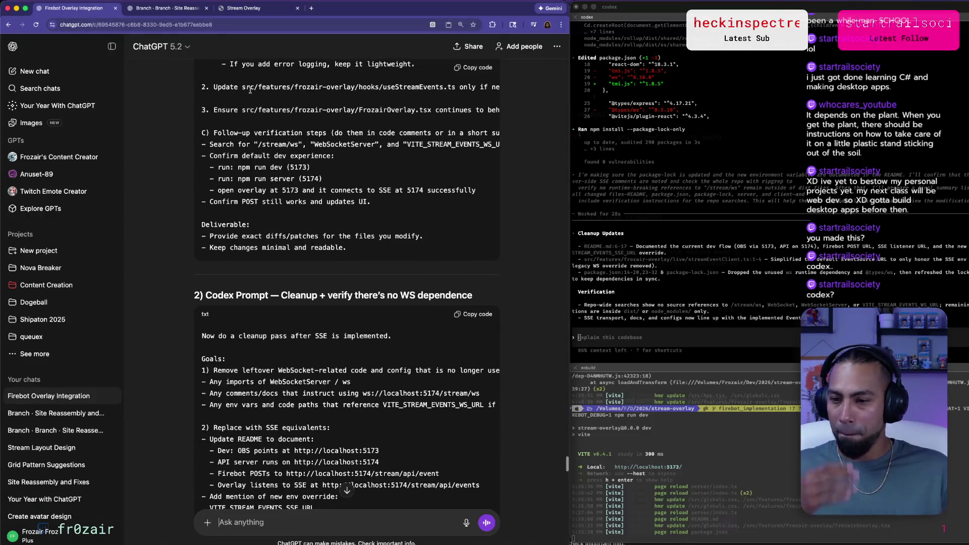
{"action": "left_click", "coordinate": [655, 203]}
{"action": "scroll", "coordinate": [655, 204], "scroll_direction": "up", "scroll_amount": 15}
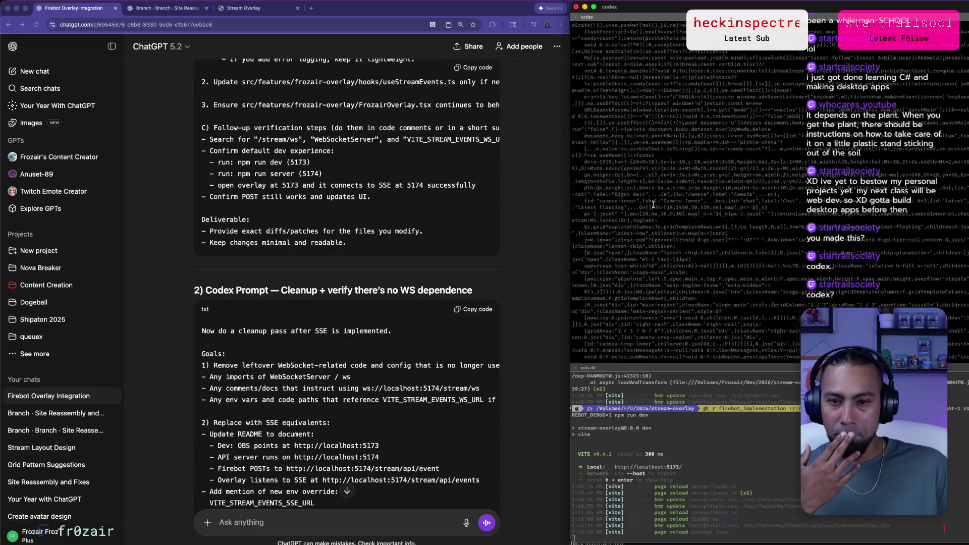
{"action": "scroll", "coordinate": [619, 260], "scroll_direction": "up", "scroll_amount": 10}
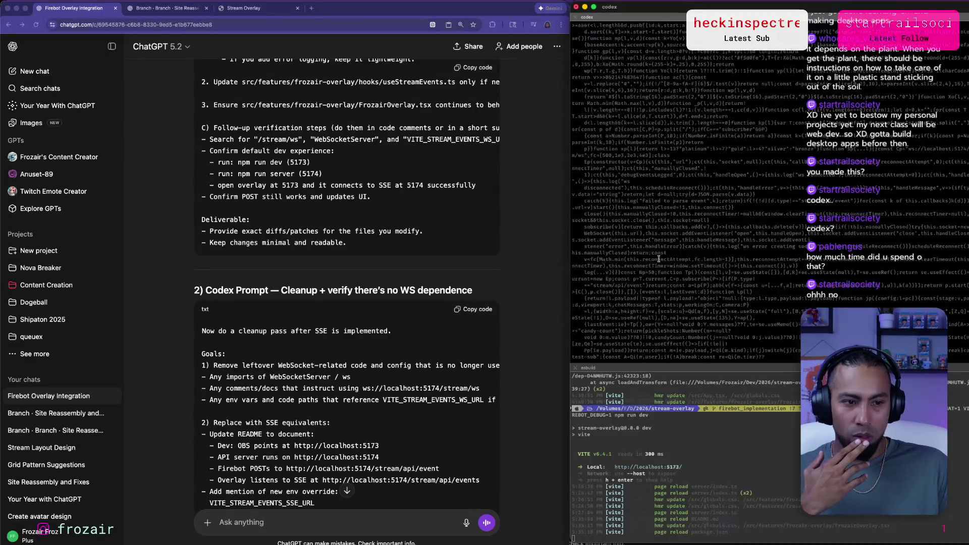
{"action": "scroll", "coordinate": [660, 259], "scroll_direction": "down", "scroll_amount": 20}
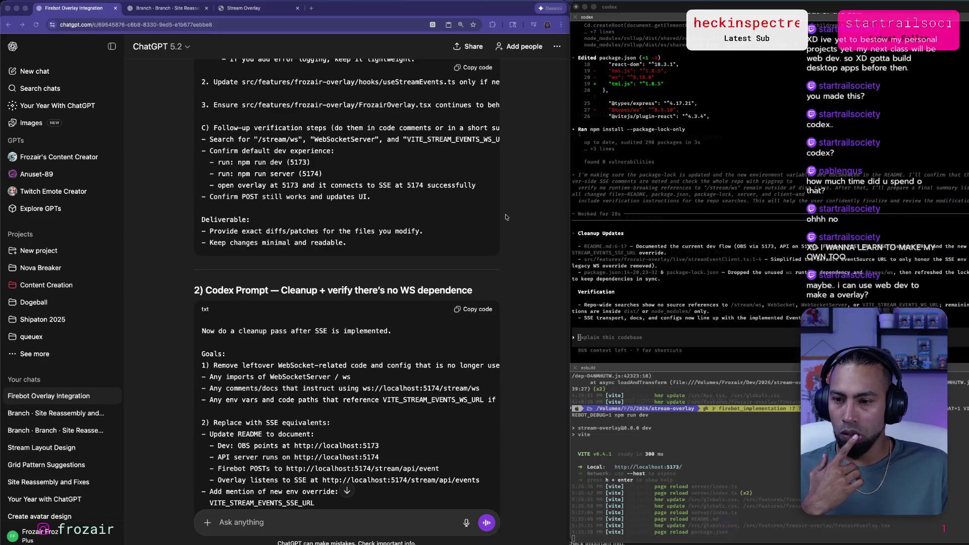
{"action": "scroll", "coordinate": [505, 214], "scroll_direction": "up", "scroll_amount": 3}
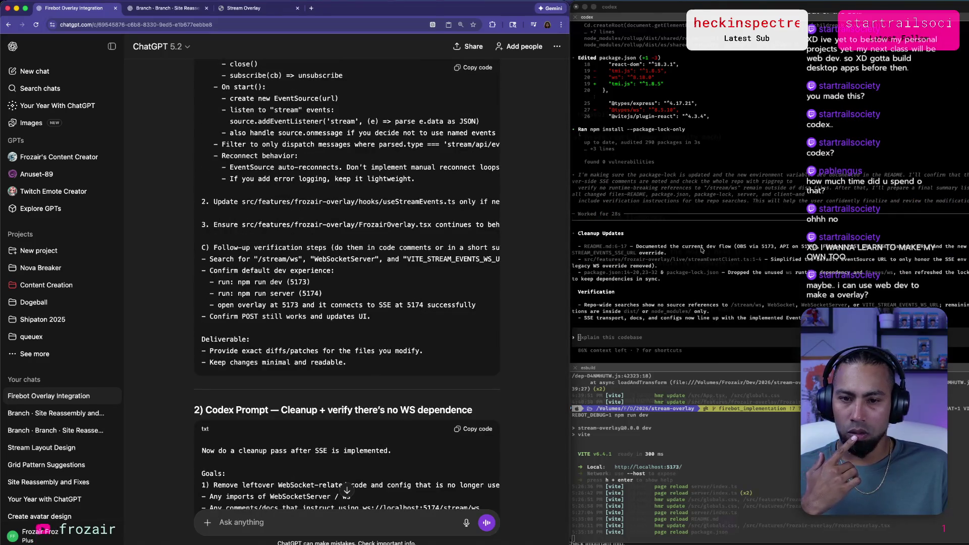
{"action": "scroll", "coordinate": [512, 292], "scroll_direction": "down", "scroll_amount": 10}
{"action": "scroll", "coordinate": [513, 292], "scroll_direction": "down", "scroll_amount": 5}
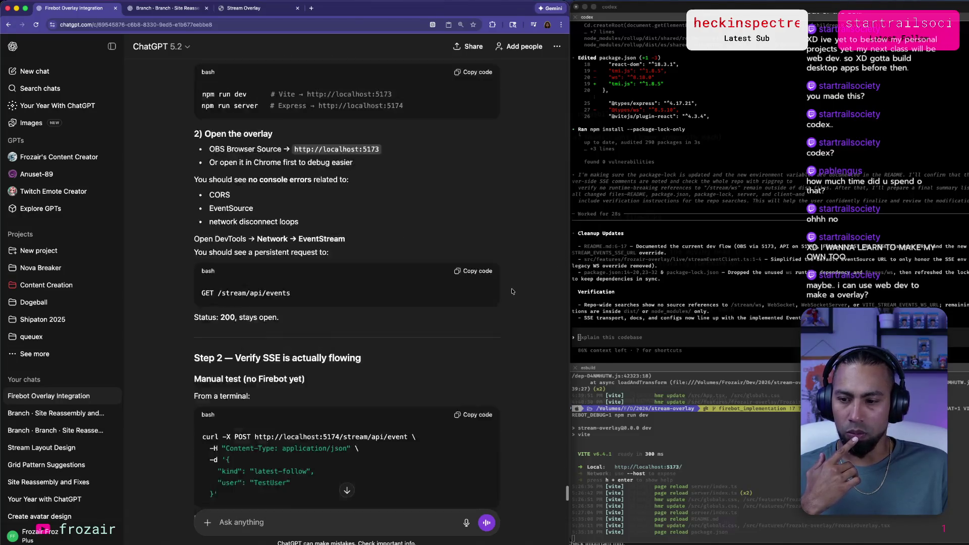
{"action": "scroll", "coordinate": [513, 291], "scroll_direction": "up", "scroll_amount": 8}
{"action": "scroll", "coordinate": [513, 290], "scroll_direction": "down", "scroll_amount": 3}
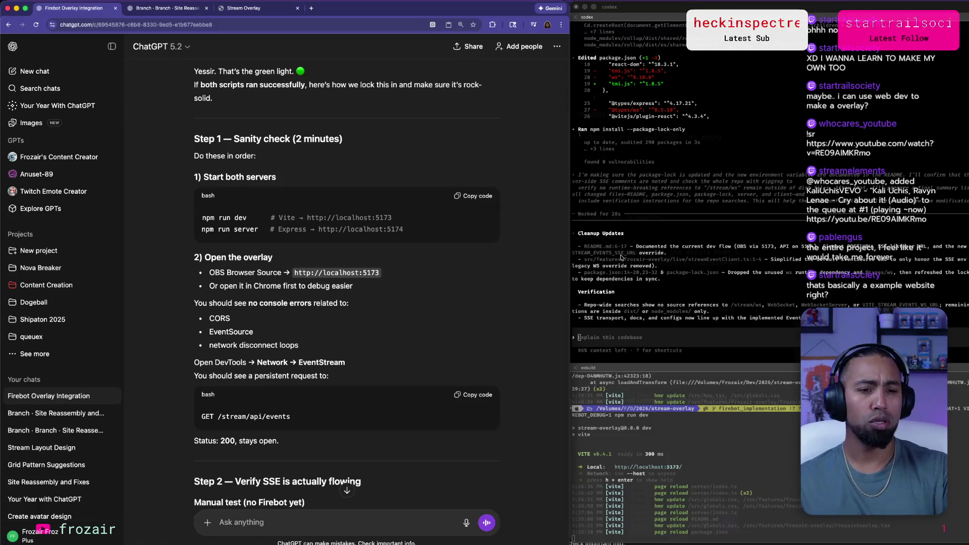
{"action": "left_click", "coordinate": [223, 12]}
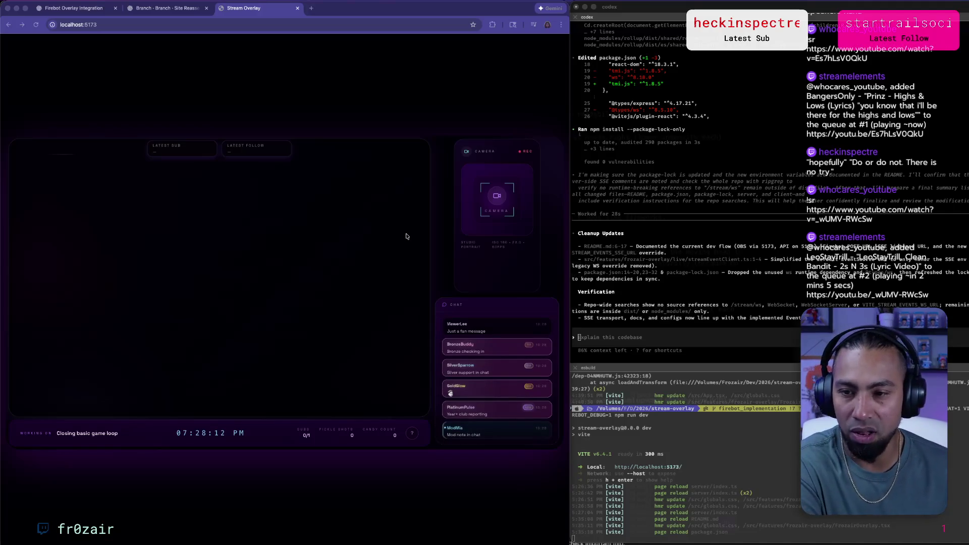
Bring the Codex terminal in front, beside the running localhost:5173 stream overlay.
{"action": "left_click", "coordinate": [625, 343]}
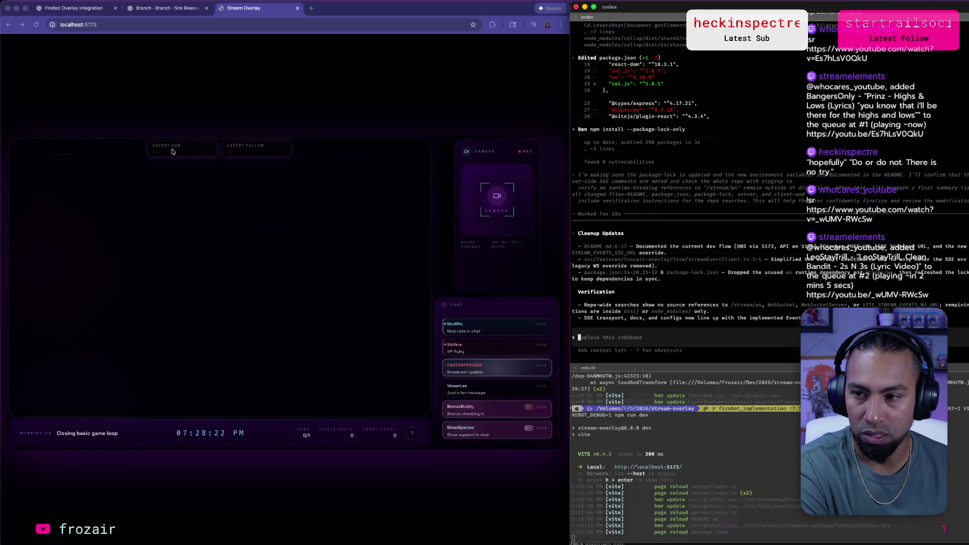
Glance at the Godot script, then open the Firebot Overlay Integration chat's sanity-check steps.
{"action": "key", "text": "super+Tab"}
{"action": "key", "text": "Escape"}
{"action": "key", "text": "shift+Down"}
{"action": "key", "text": "shift+Down"}
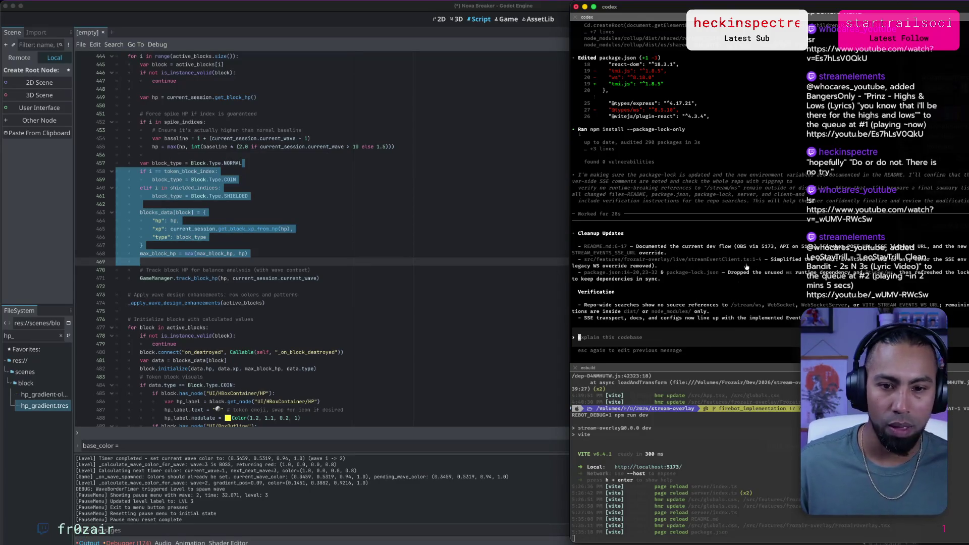
{"action": "key", "text": "super+Tab"}
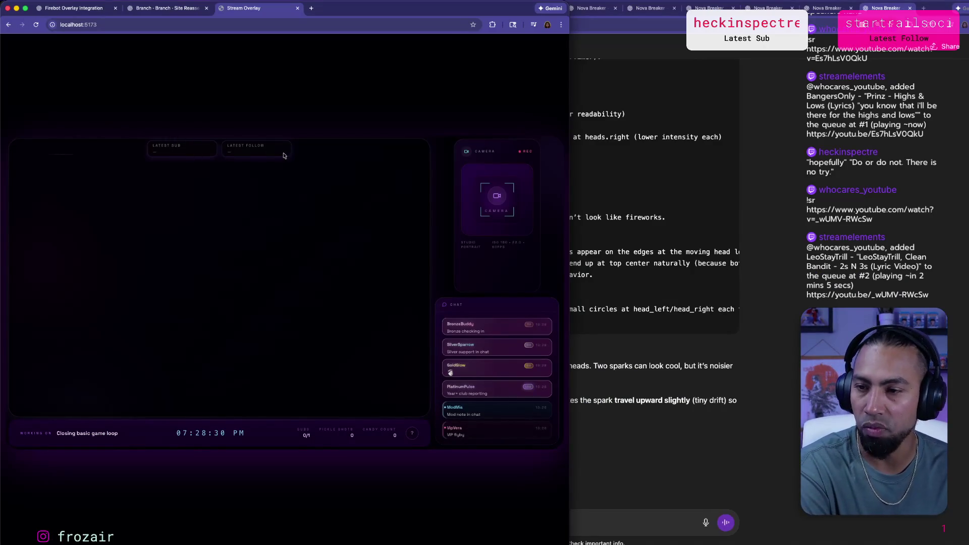
{"action": "key", "text": "ctrl+Tab"}
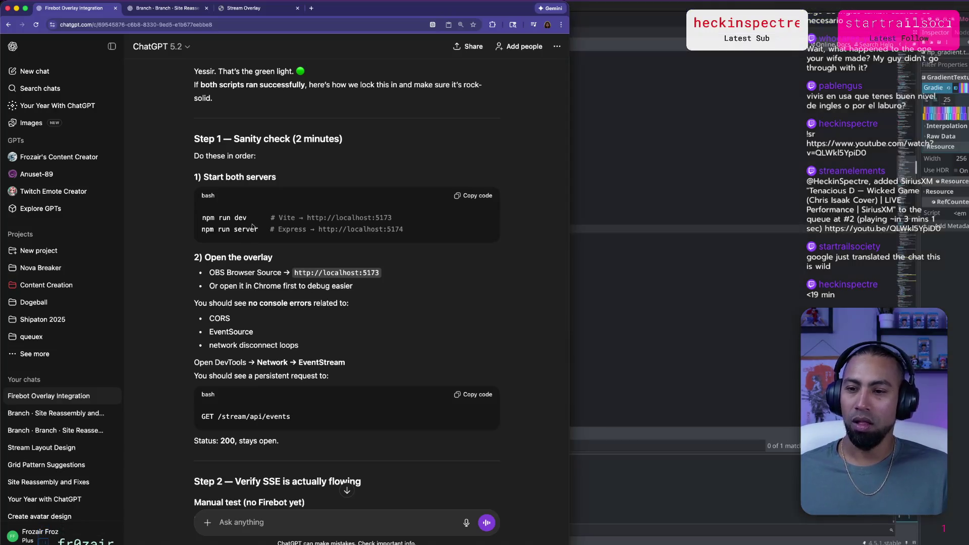
Dismiss Godot's modified-files prompt and start asking ChatGPT 'Can we make it do one npm run dev…'.
{"action": "key", "text": "super+Tab"}
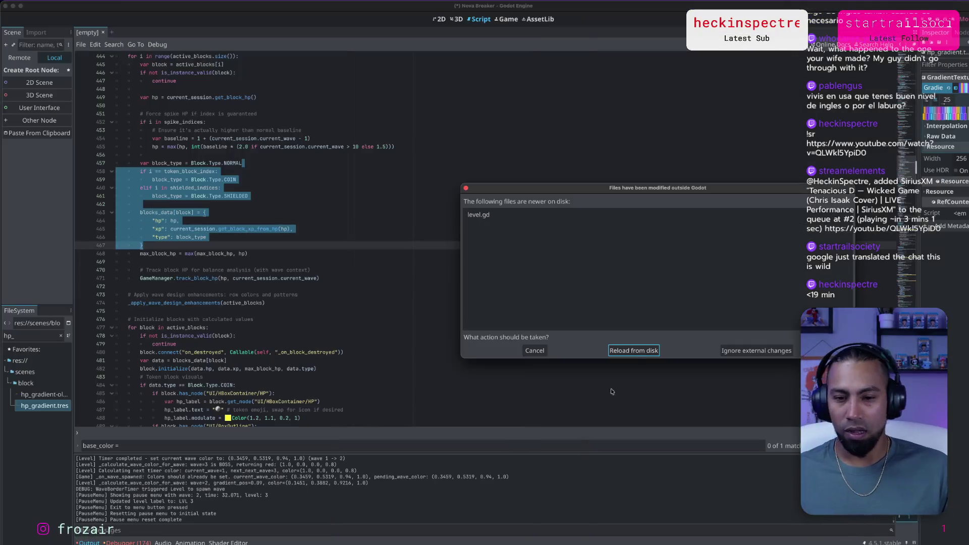
{"action": "left_click", "coordinate": [633, 350]}
{"action": "left_click", "coordinate": [639, 352]}
{"action": "key", "text": "super+Tab"}
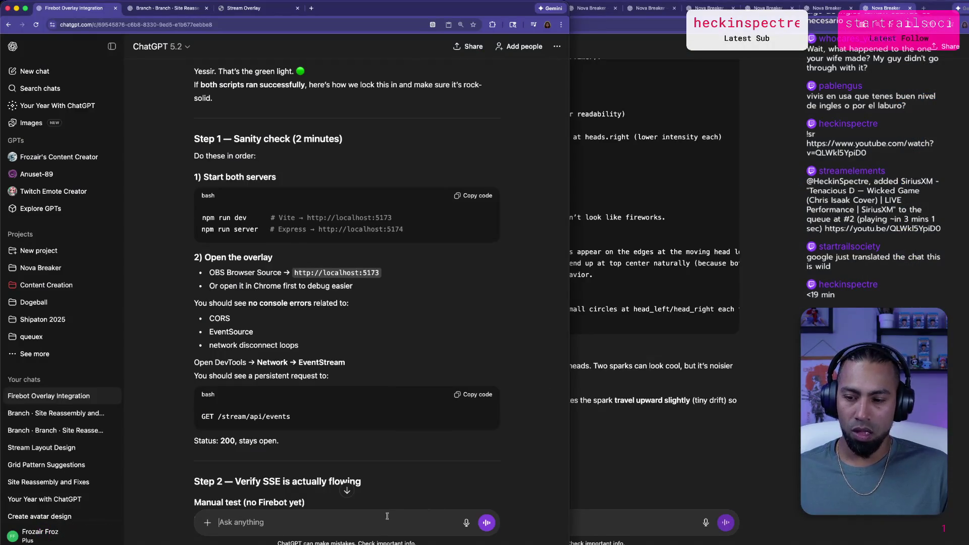
{"action": "type", "text": "Can we mak"}
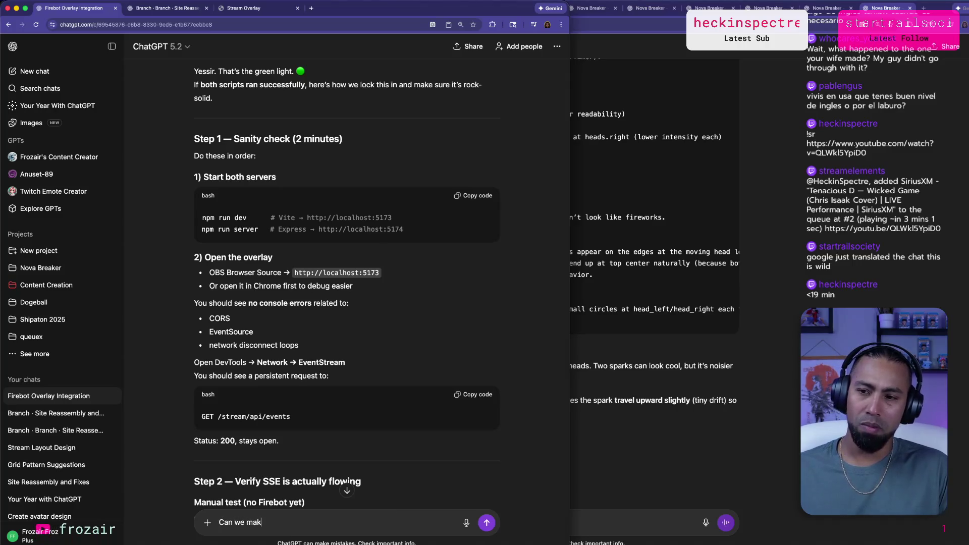
{"action": "type", "text": "e it so that if i"}
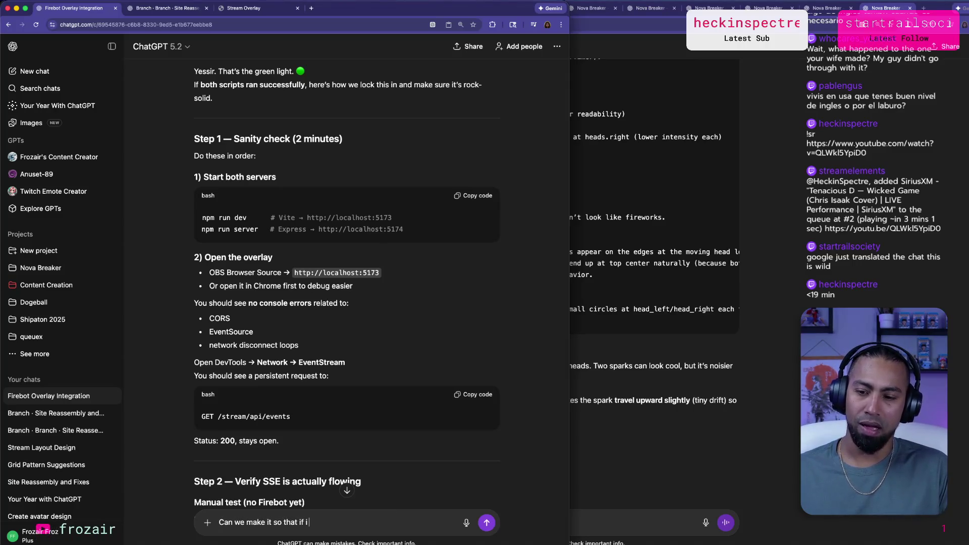
{"action": "type", "text": "do one npm "}
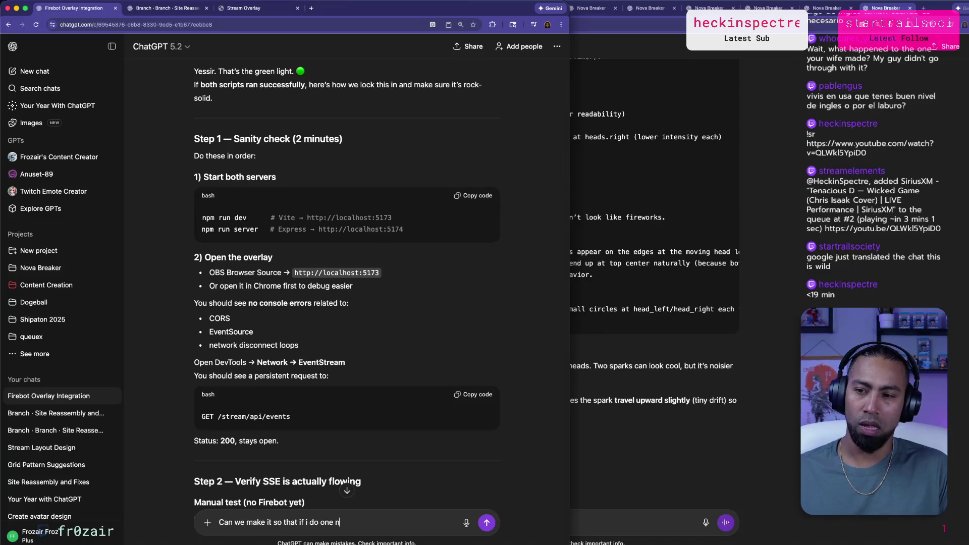
{"action": "type", "text": "run dev, "}
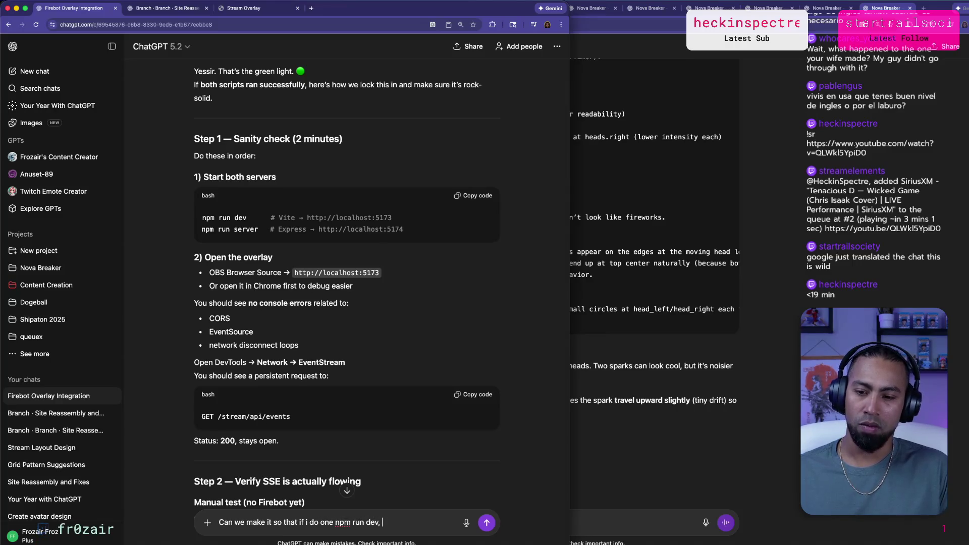
{"action": "type", "text": "it runs bot"}
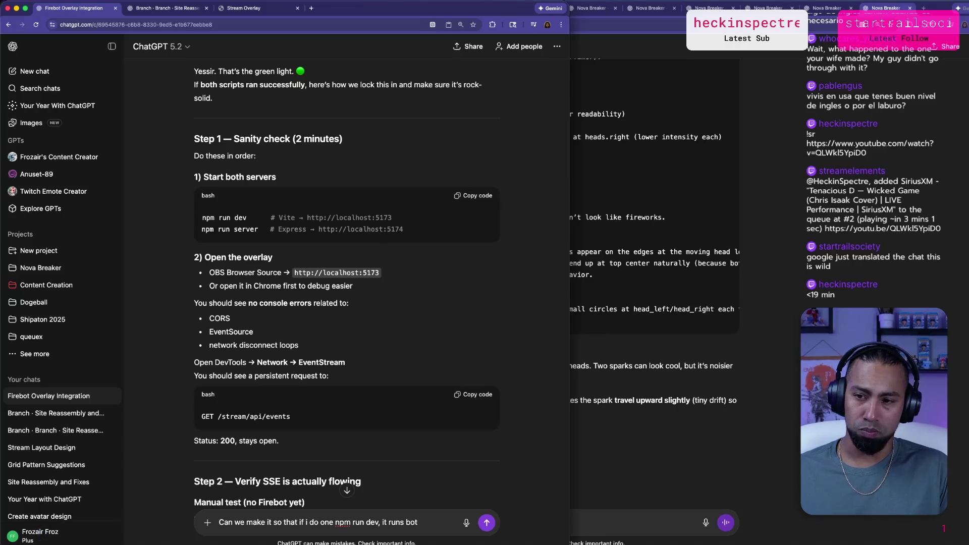
{"action": "type", "text": "h the vite and e"}
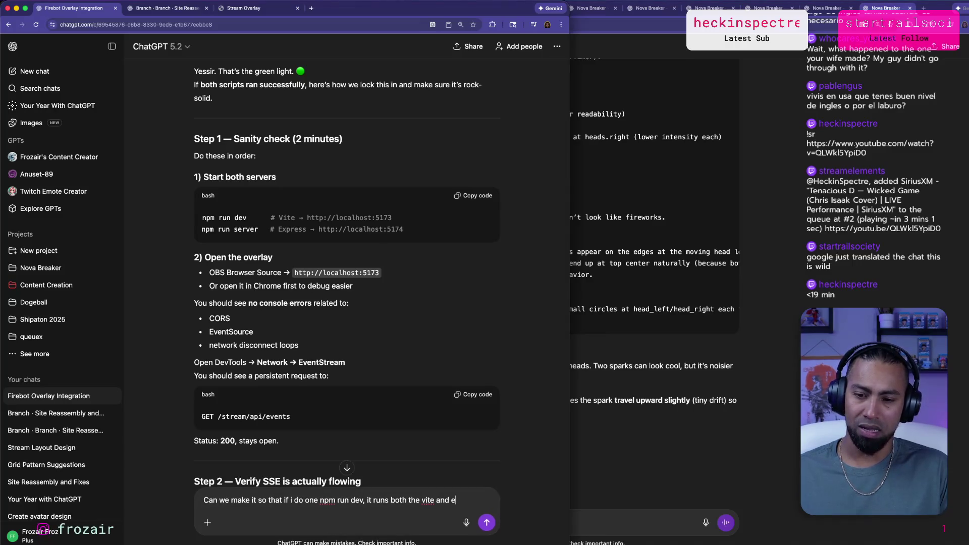
{"action": "type", "text": "xpresrvers?"}
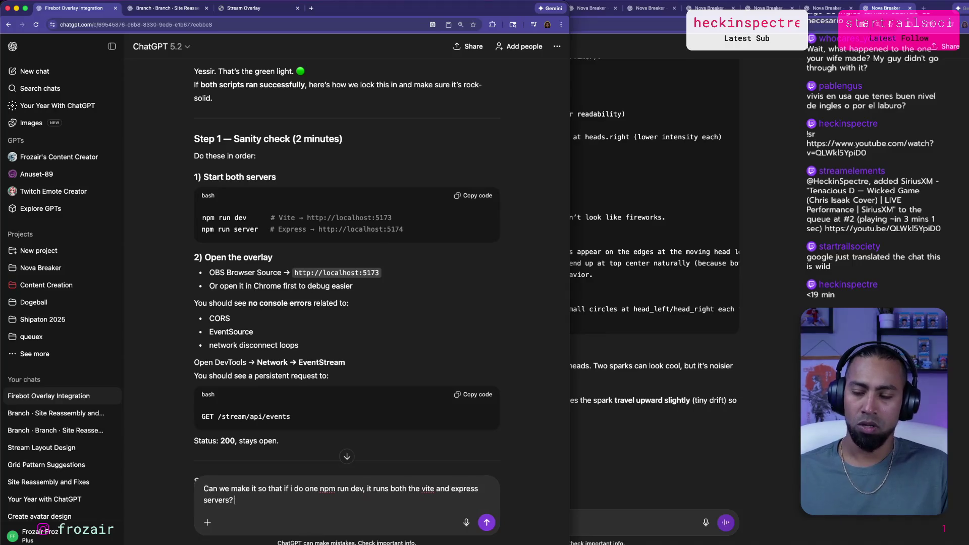
{"action": "type", "text": " Or does it make more sense to ju"}
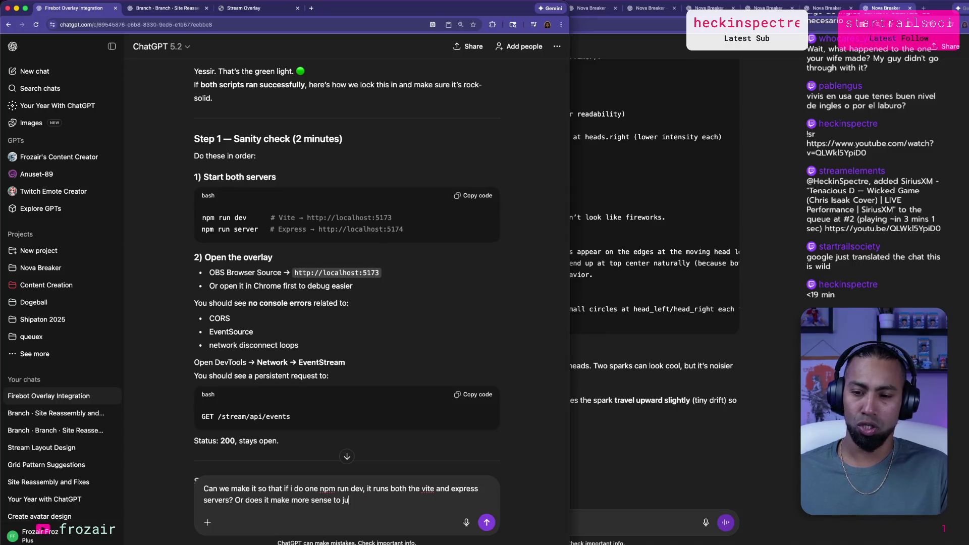
{"action": "type", "text": " exp"}
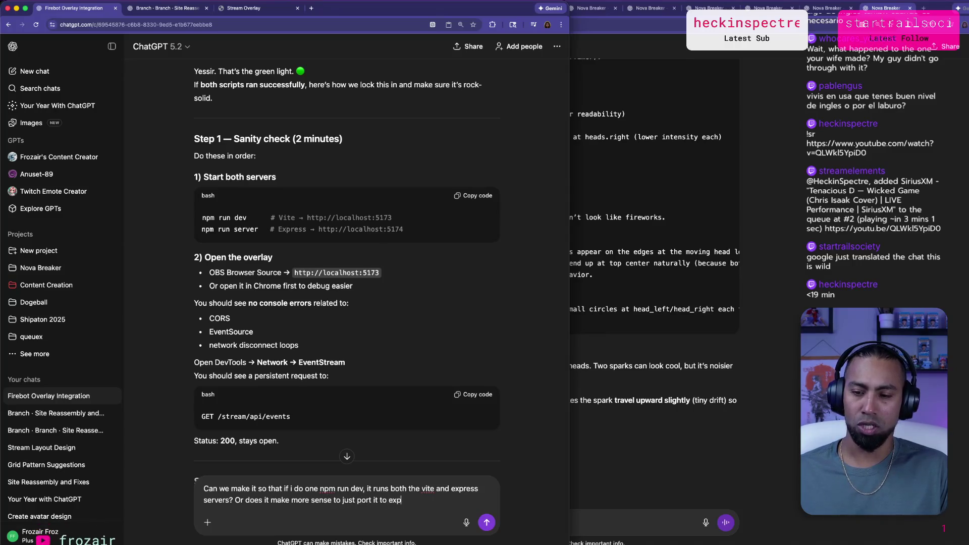
{"action": "type", "text": "ressand use the"}
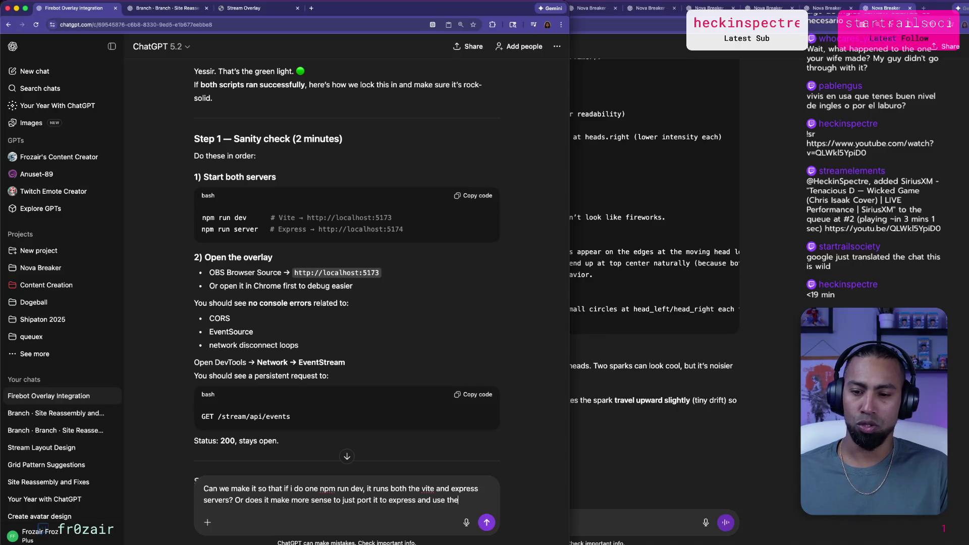
{"action": "type", "text": " overlay instead?"}
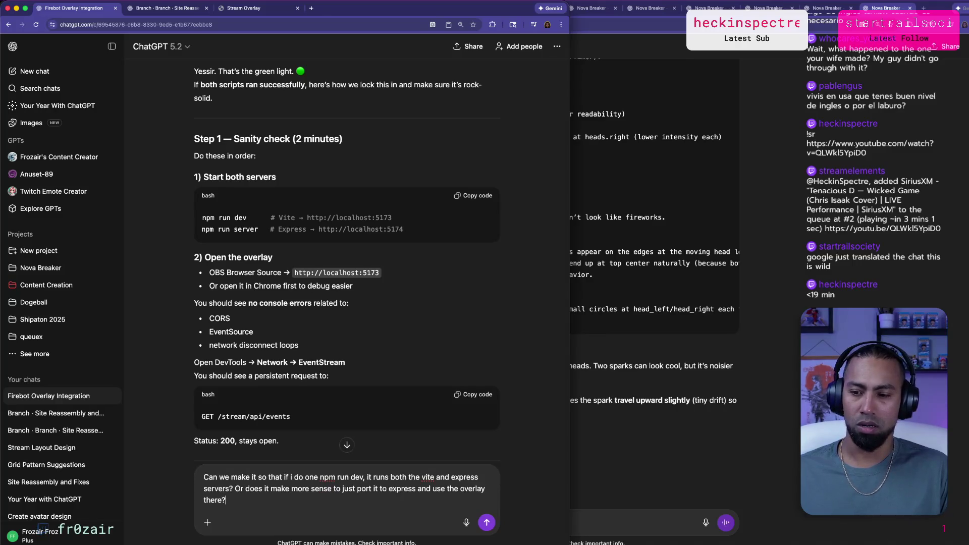
Send the question about running Vite and Express with one npm run dev.
{"action": "key", "text": "Return"}
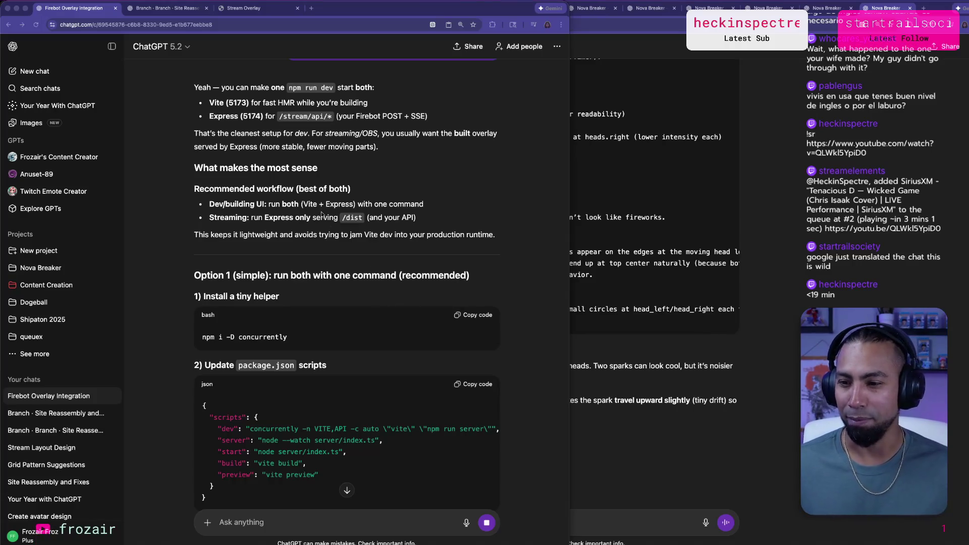
Read ChatGPT's concurrently-based setup for running both servers, then bring the Godot editor forward.
{"action": "scroll", "coordinate": [320, 232], "scroll_direction": "up", "scroll_amount": 1}
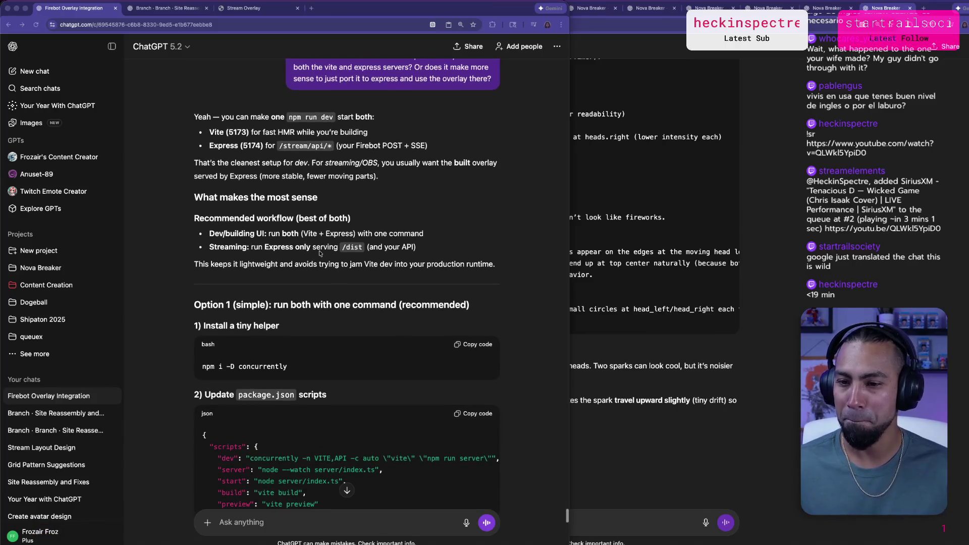
{"action": "scroll", "coordinate": [318, 251], "scroll_direction": "down", "scroll_amount": 1}
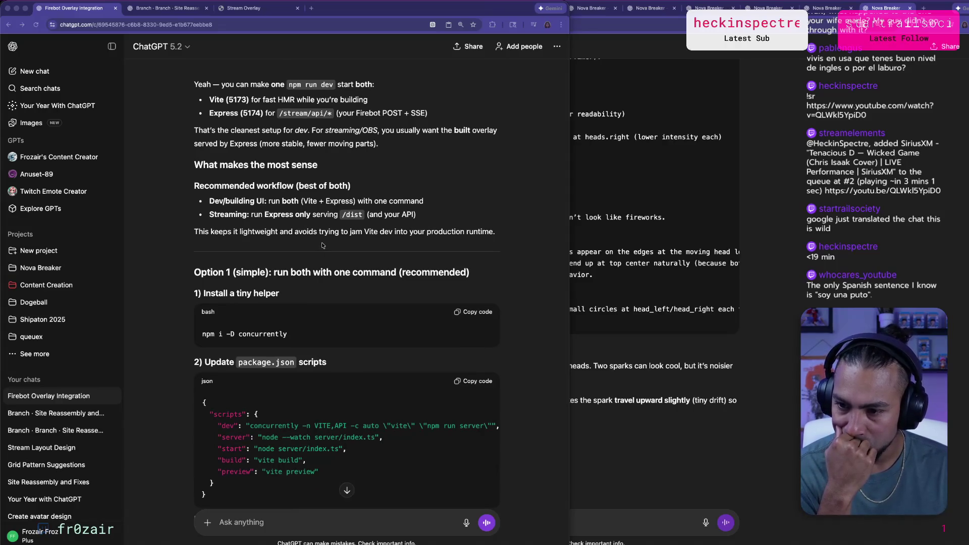
{"action": "scroll", "coordinate": [322, 246], "scroll_direction": "up", "scroll_amount": 4}
{"action": "scroll", "coordinate": [323, 245], "scroll_direction": "down", "scroll_amount": 1}
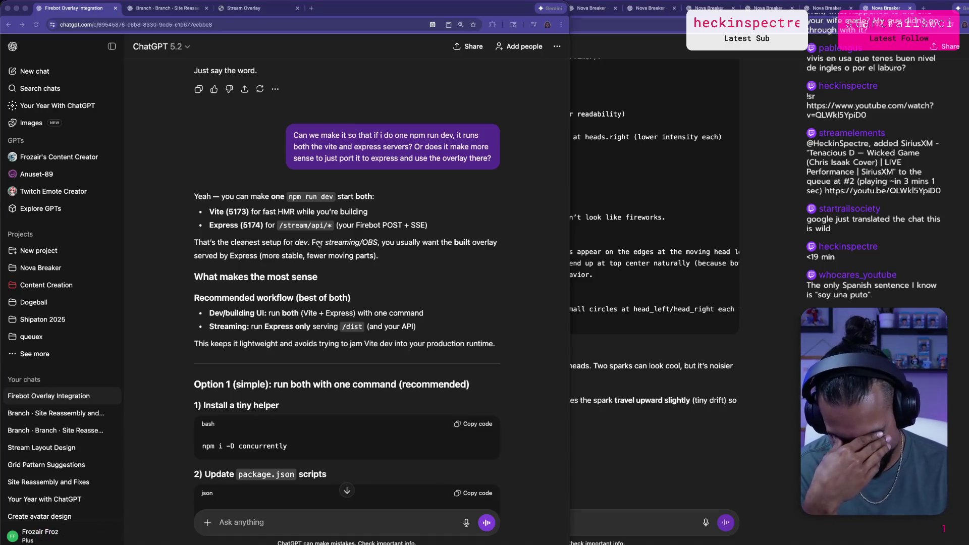
{"action": "scroll", "coordinate": [322, 250], "scroll_direction": "down", "scroll_amount": 1}
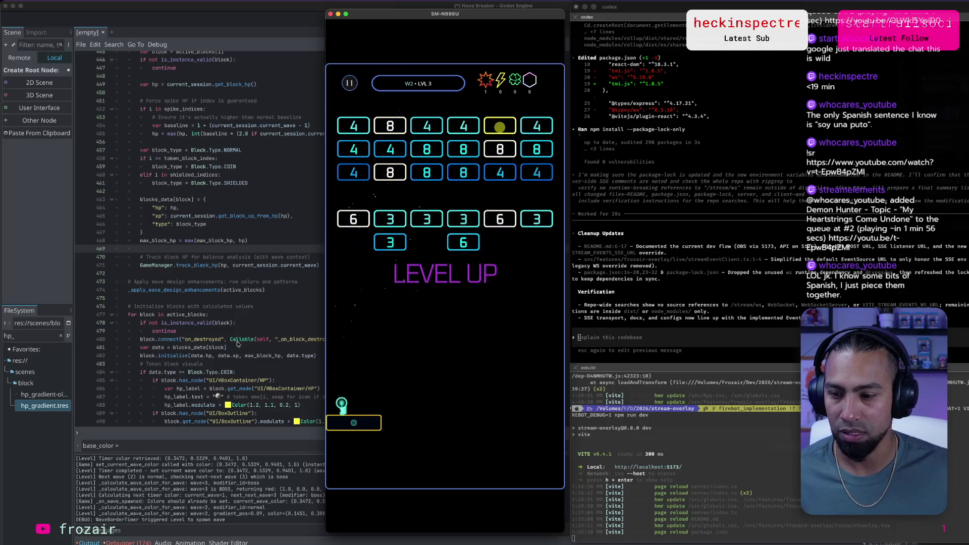
{"action": "left_click", "coordinate": [266, 461]}
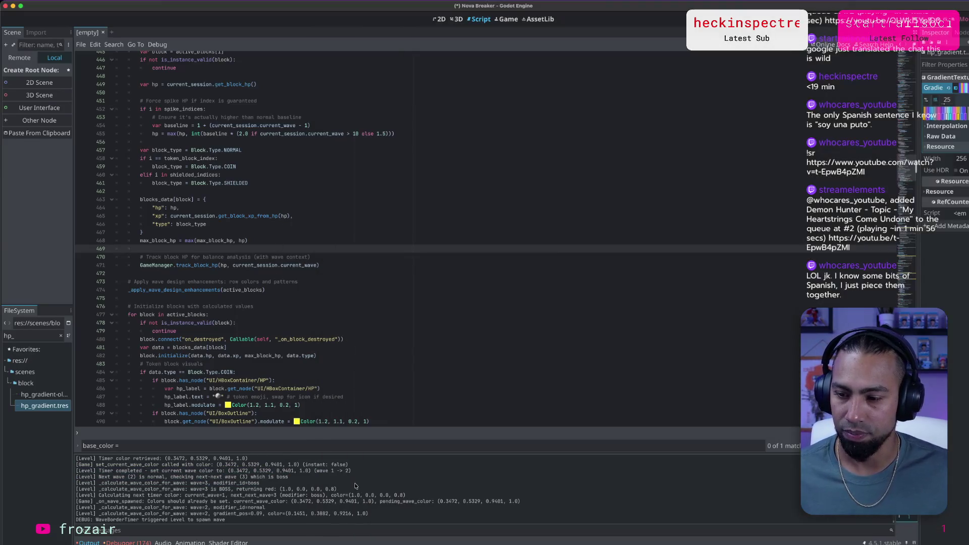
Send Cursor's agent the Godot output log with a dictated note: timer wasn't red after wave 2.
{"action": "key", "text": "ctrl+a"}
{"action": "key", "text": "super+Tab"}
{"action": "key", "text": "super+Tab"}
{"action": "key", "text": "super+Tab"}
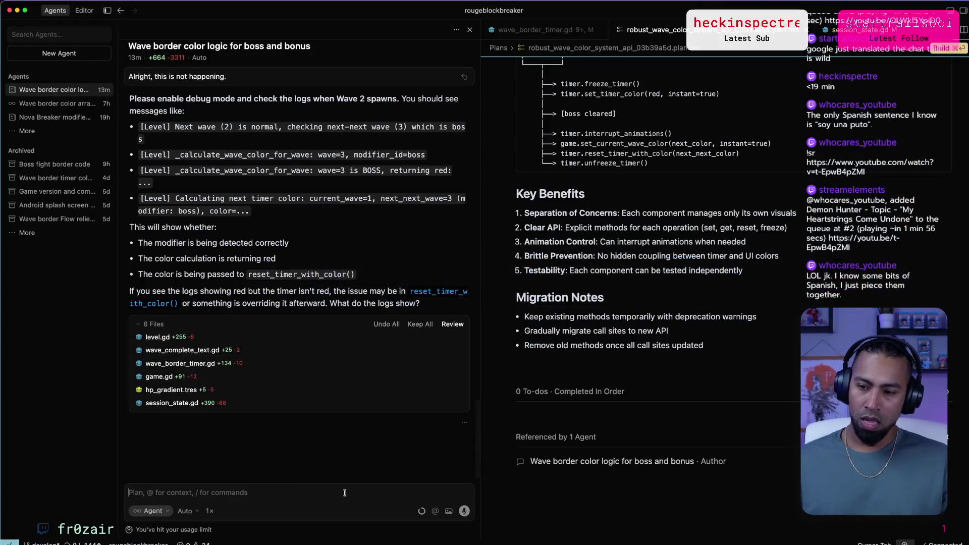
{"action": "key", "text": "alt+space"}
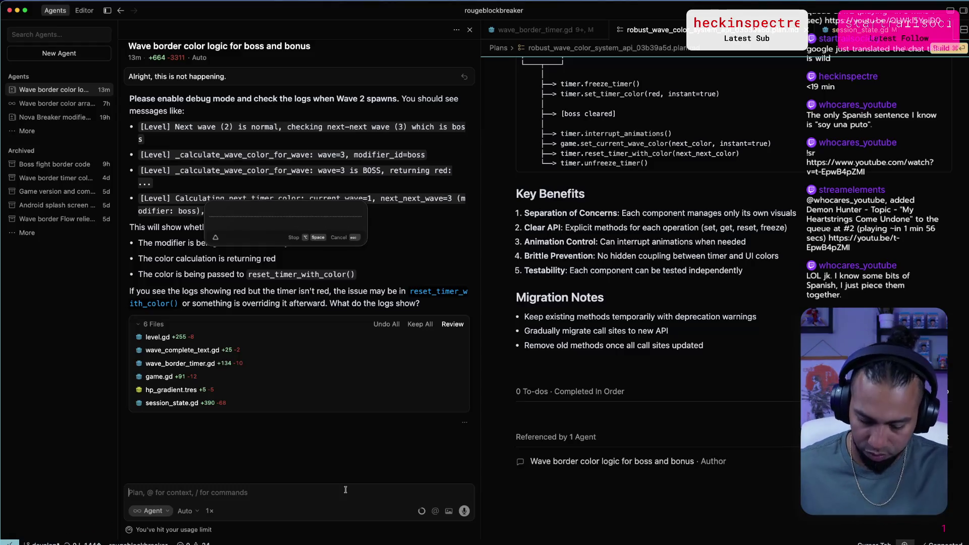
{"action": "key", "text": "alt+space"}
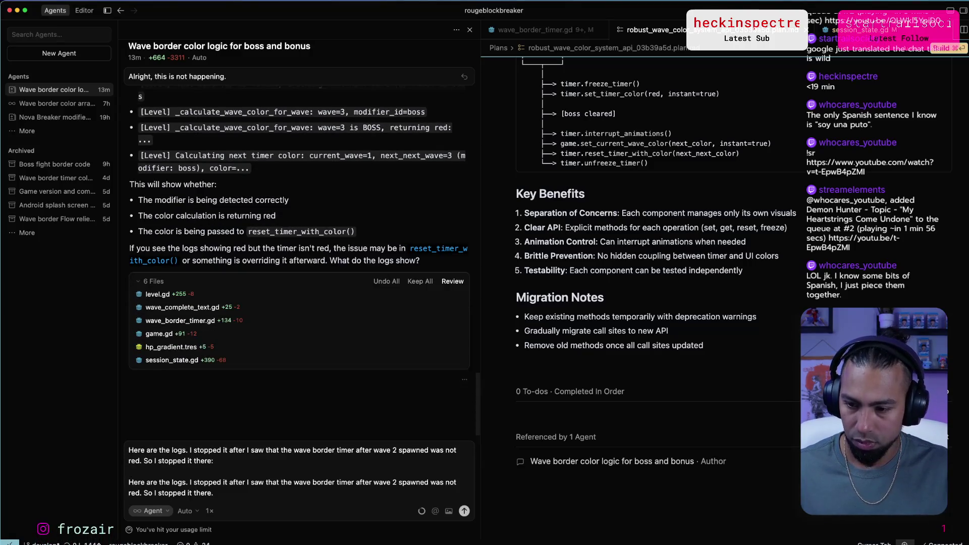
{"action": "key", "text": "super+Tab"}
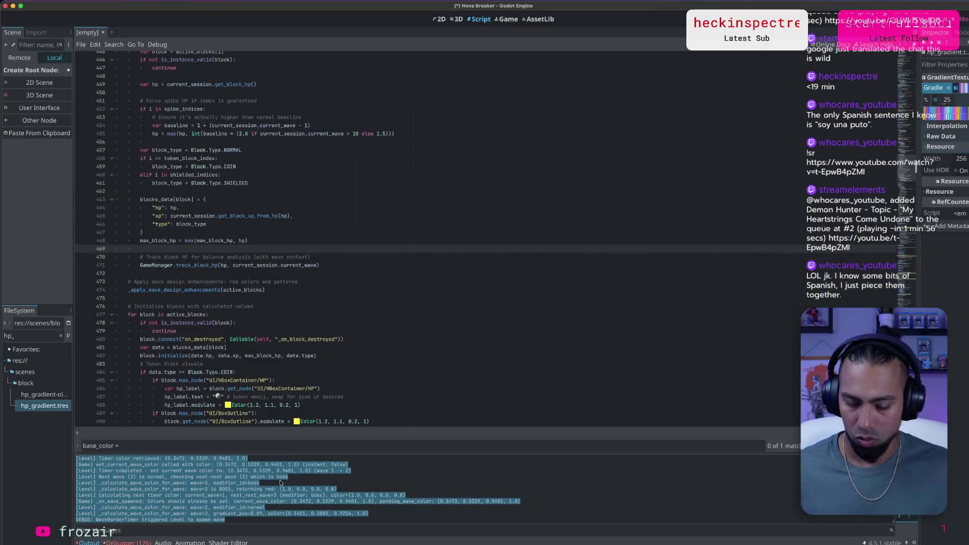
{"action": "key", "text": "super+Tab"}
{"action": "key", "text": "super+v"}
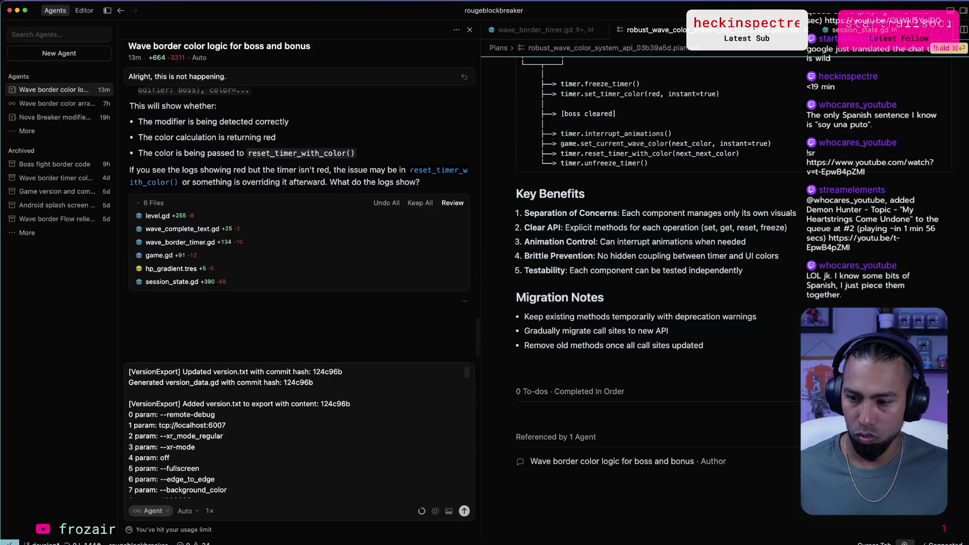
{"action": "key", "text": "Return"}
Review the pasted log, highlighting wave=2, modifier_id=normal and the DEBUG Level line, then collapse it.
{"action": "scroll", "coordinate": [324, 150], "scroll_direction": "down", "scroll_amount": 15}
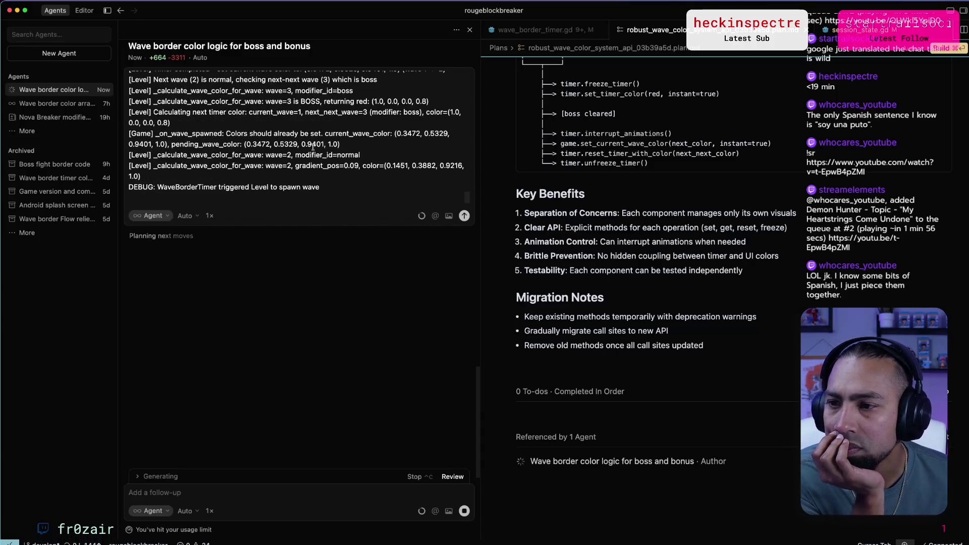
{"action": "left_click_drag", "start_coordinate": [288, 155], "coordinate": [358, 155]}
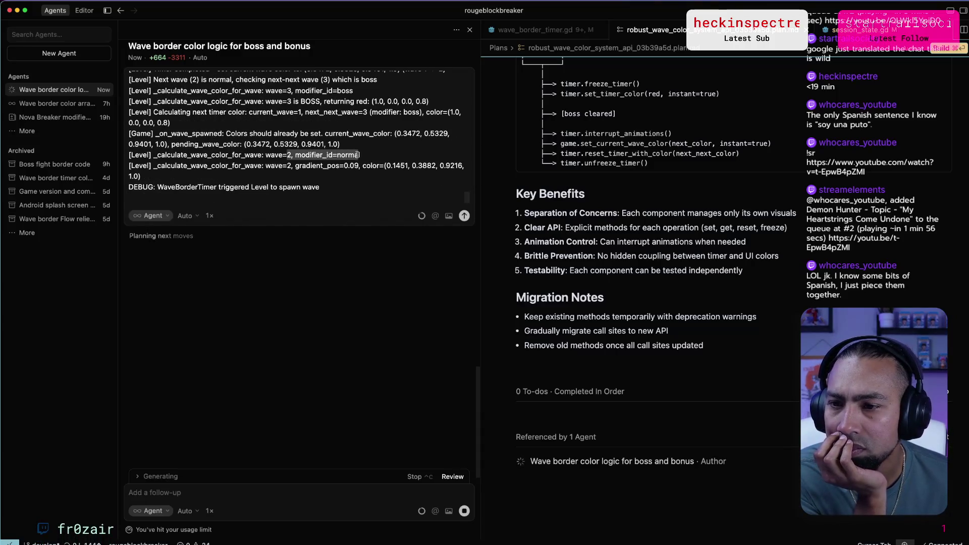
{"action": "left_click_drag", "start_coordinate": [163, 166], "coordinate": [239, 165]}
{"action": "double_click", "coordinate": [260, 187]}
{"action": "left_click", "coordinate": [252, 268]}
{"action": "scroll", "coordinate": [263, 202], "scroll_direction": "down", "scroll_amount": 3}
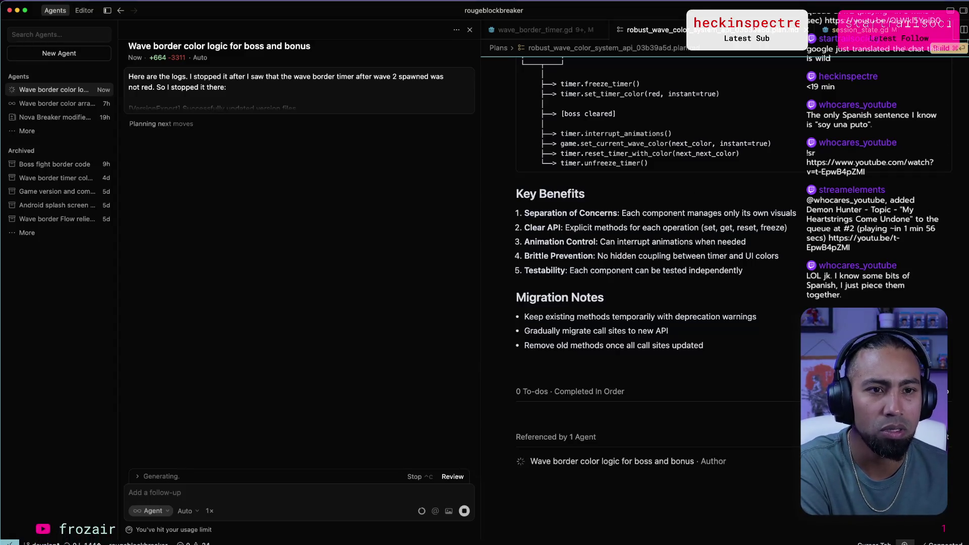
{"action": "left_click", "coordinate": [958, 71]}
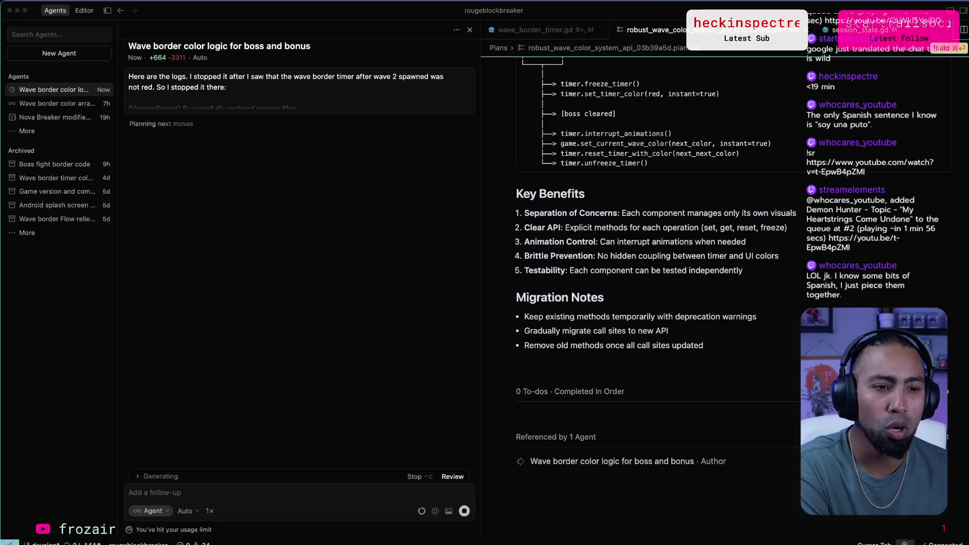
Close the open files in Cursor, show the terminal panel, and widen the agent chat across the window.
{"action": "left_click", "coordinate": [482, 19]}
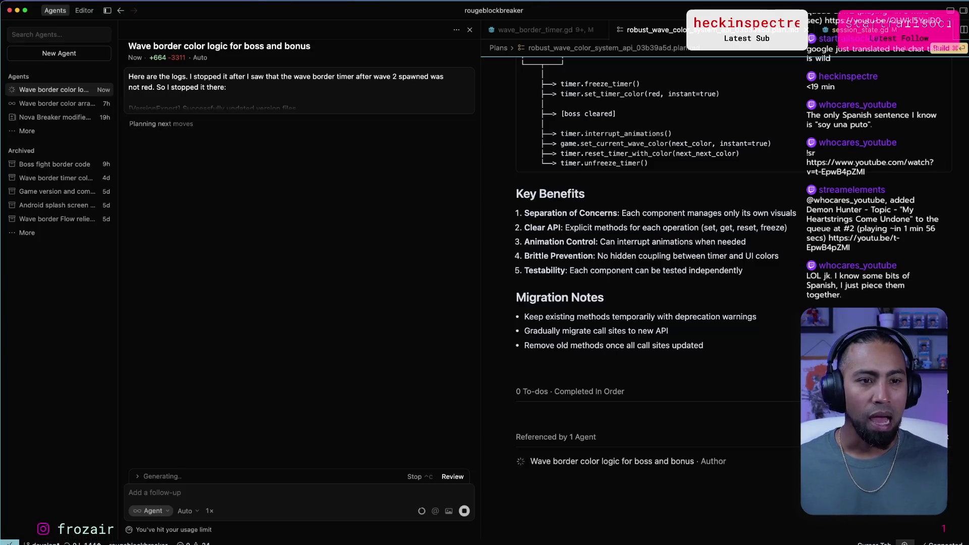
{"action": "key", "text": "super+w"}
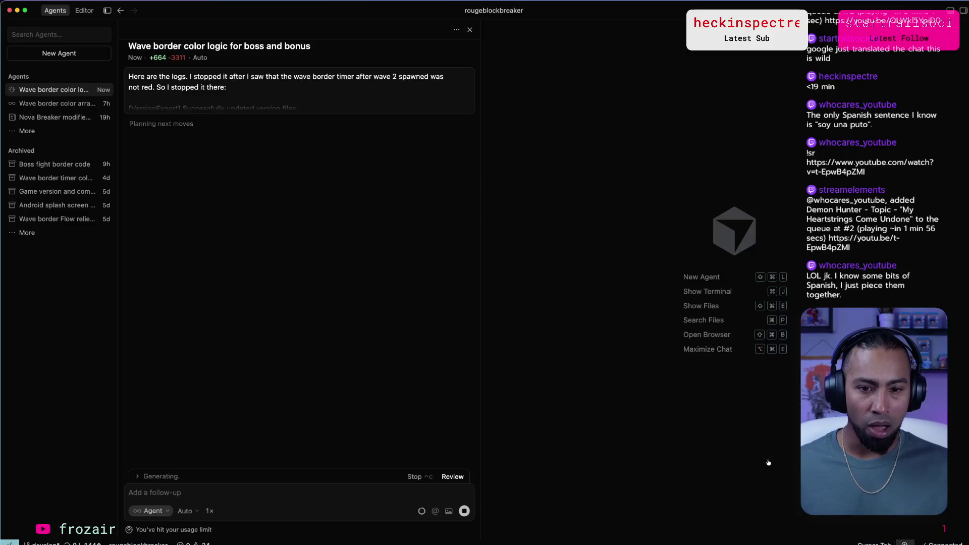
{"action": "key", "text": "super+j"}
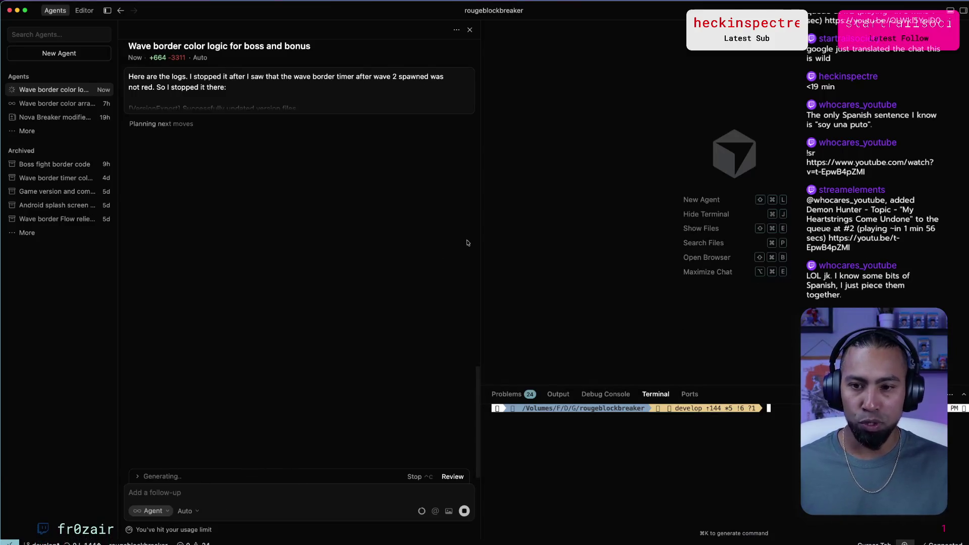
{"action": "left_click_drag", "start_coordinate": [481, 229], "coordinate": [831, 229]}
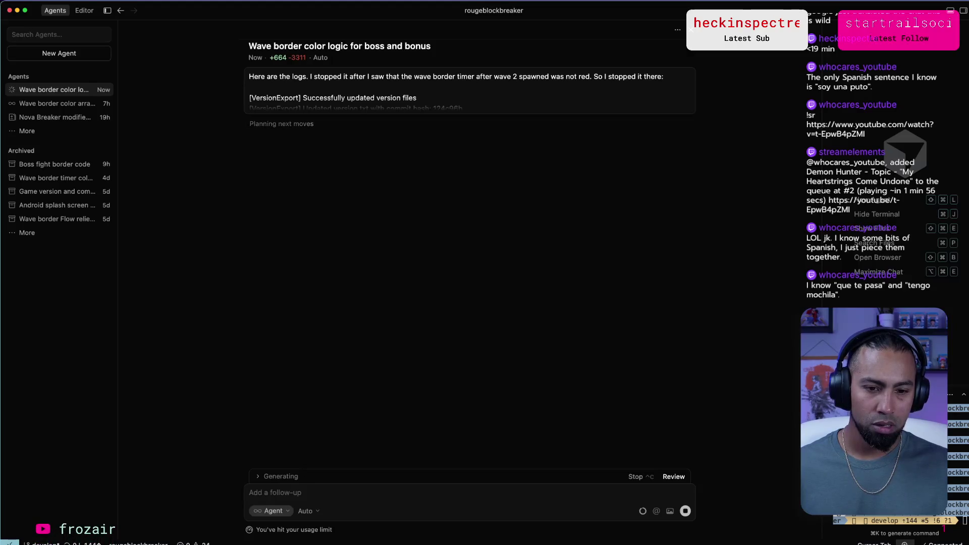
{"action": "key", "text": "super+shift+y"}
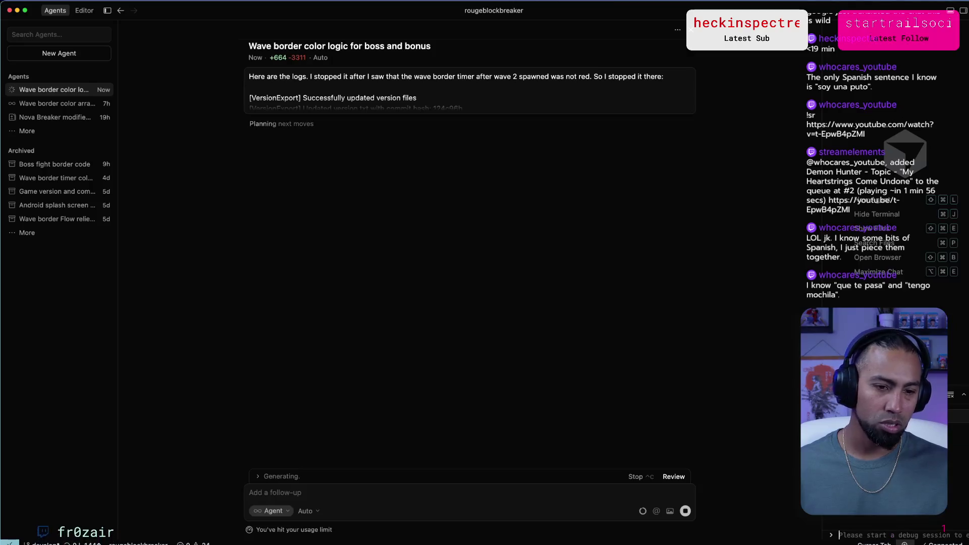
{"action": "key", "text": "ctrl+grave"}
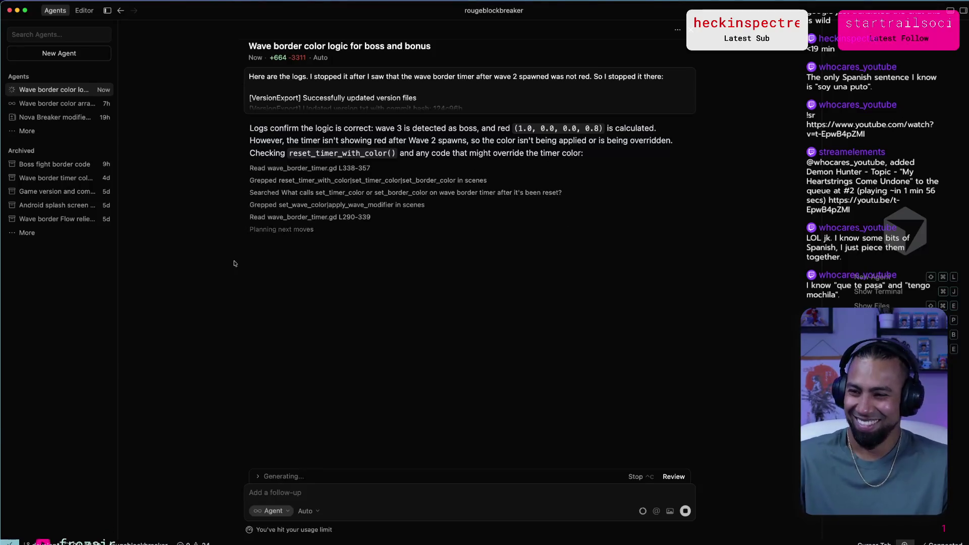
Switch to Godot's Nova Breaker editor with the Codex terminal beside it.
{"action": "key", "text": "super+Tab"}
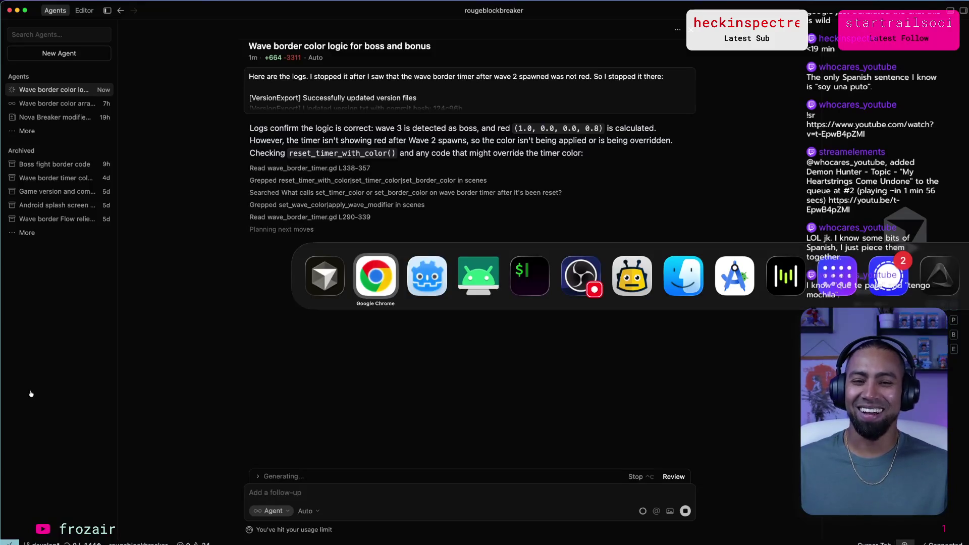
{"action": "key", "text": "super+Tab"}
{"action": "key", "text": "super+Tab"}
{"action": "key", "text": "super+shift+Tab"}
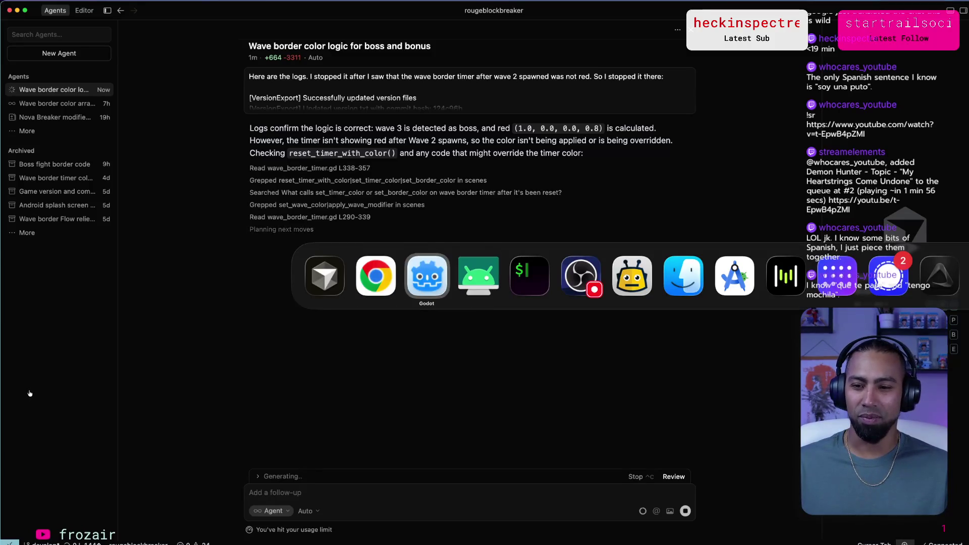
{"action": "key", "text": "super+Tab"}
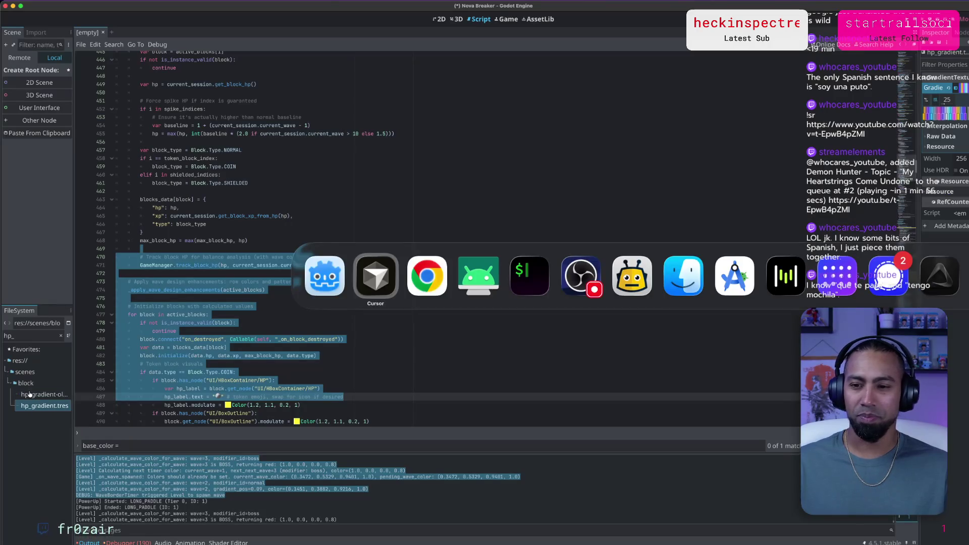
{"action": "key", "text": "super+Tab"}
{"action": "key", "text": "super+Tab"}
{"action": "key", "text": "super+Tab"}
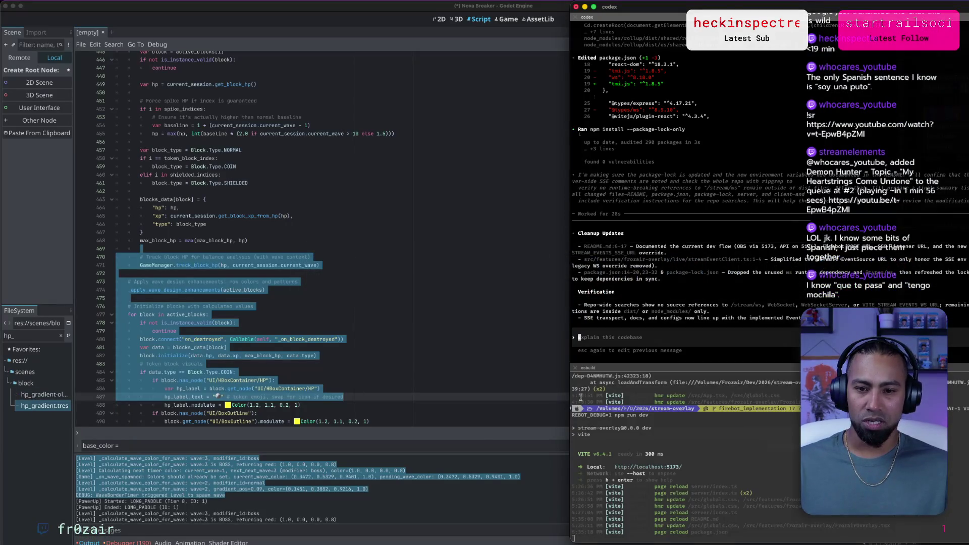
{"action": "key", "text": "super+Tab"}
{"action": "key", "text": "super+Tab"}
{"action": "key", "text": "super+Tab"}
{"action": "key", "text": "super+Tab"}
Bring up the Firebot Overlay ChatGPT chat and read the Express reply's One process section.
{"action": "key", "text": "super+shift+Tab"}
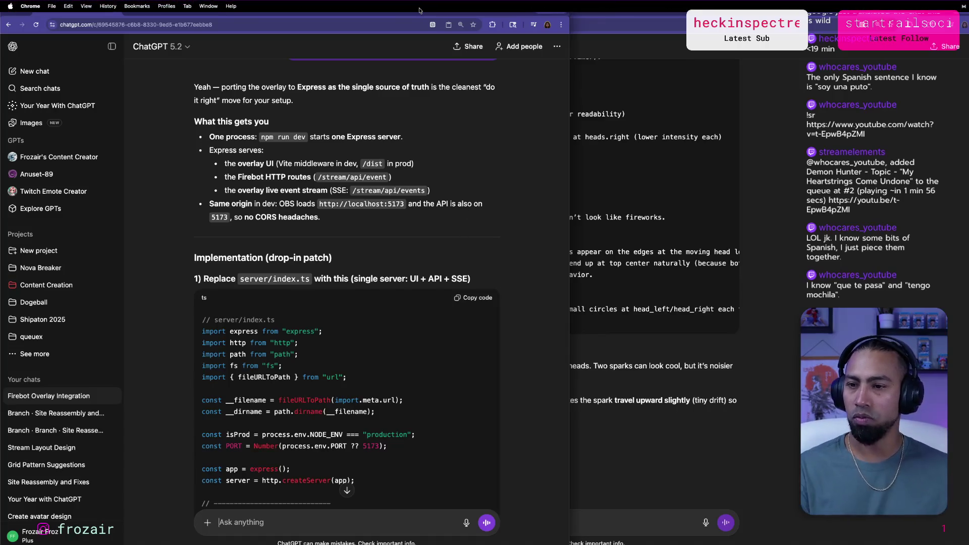
{"action": "scroll", "coordinate": [262, 115], "scroll_direction": "down", "scroll_amount": 1}
{"action": "triple_click", "coordinate": [354, 127]}
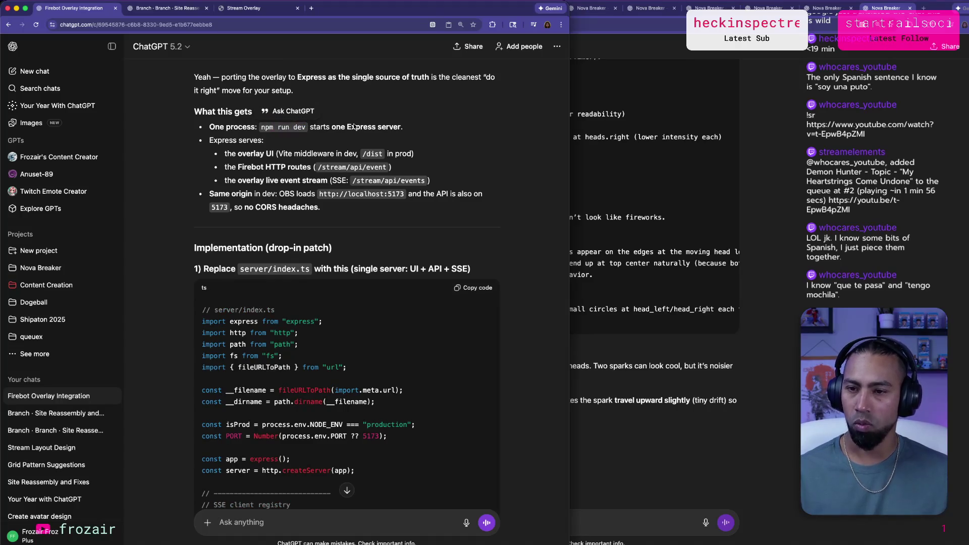
{"action": "left_click", "coordinate": [343, 150]}
{"action": "mouse_move", "coordinate": [270, 156]}
{"action": "left_mouse_down"}
{"action": "mouse_move", "coordinate": [385, 154]}
{"action": "mouse_move", "coordinate": [362, 166]}
{"action": "left_mouse_up"}
{"action": "scroll", "coordinate": [307, 162], "scroll_direction": "down", "scroll_amount": 2}
{"action": "left_click", "coordinate": [345, 147]}
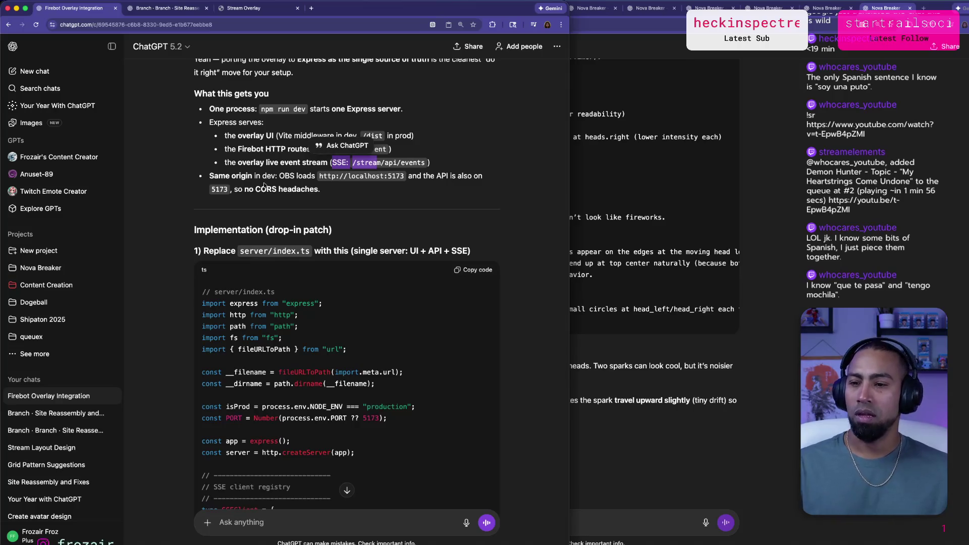
Read from the Same origin bullet to the reply's end, then focus the Ask anything box.
{"action": "left_click_drag", "start_coordinate": [261, 189], "coordinate": [314, 191]}
{"action": "triple_click", "coordinate": [314, 190]}
{"action": "scroll", "coordinate": [313, 184], "scroll_direction": "down", "scroll_amount": 2}
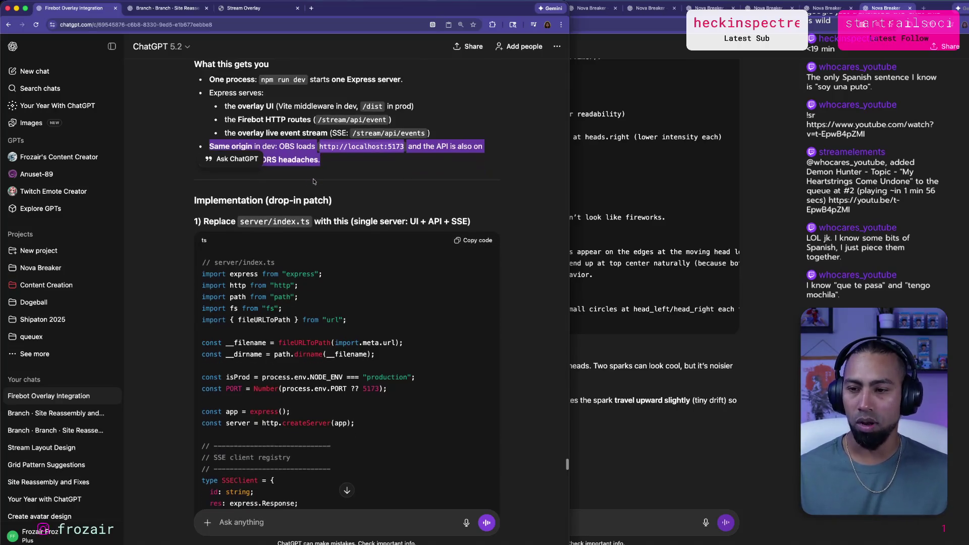
{"action": "scroll", "coordinate": [313, 182], "scroll_direction": "down", "scroll_amount": 5}
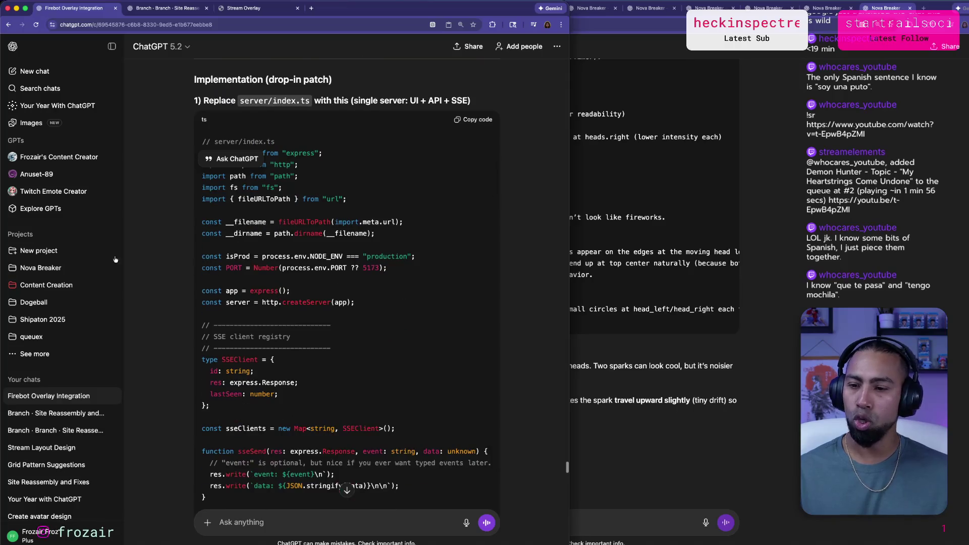
{"action": "scroll", "coordinate": [180, 245], "scroll_direction": "down", "scroll_amount": 20}
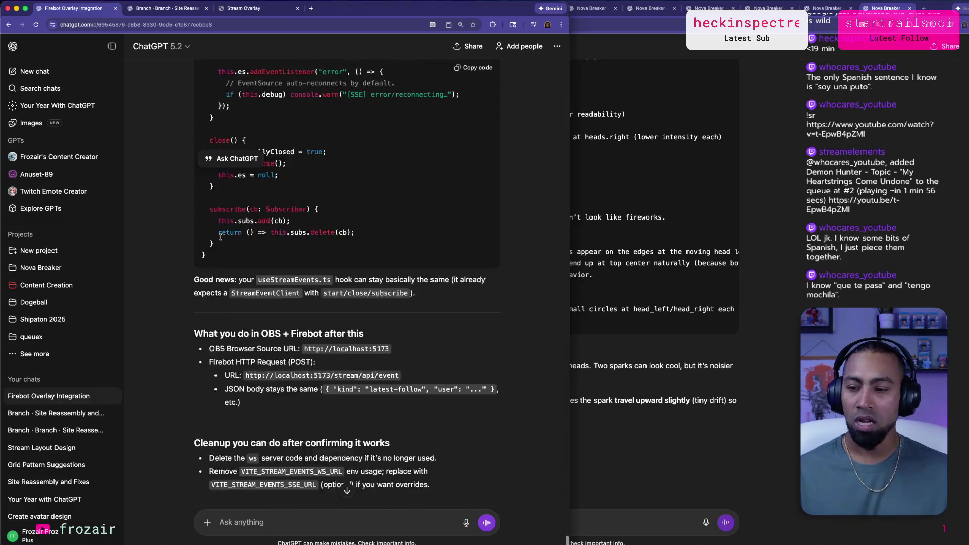
{"action": "scroll", "coordinate": [221, 237], "scroll_direction": "up", "scroll_amount": 10}
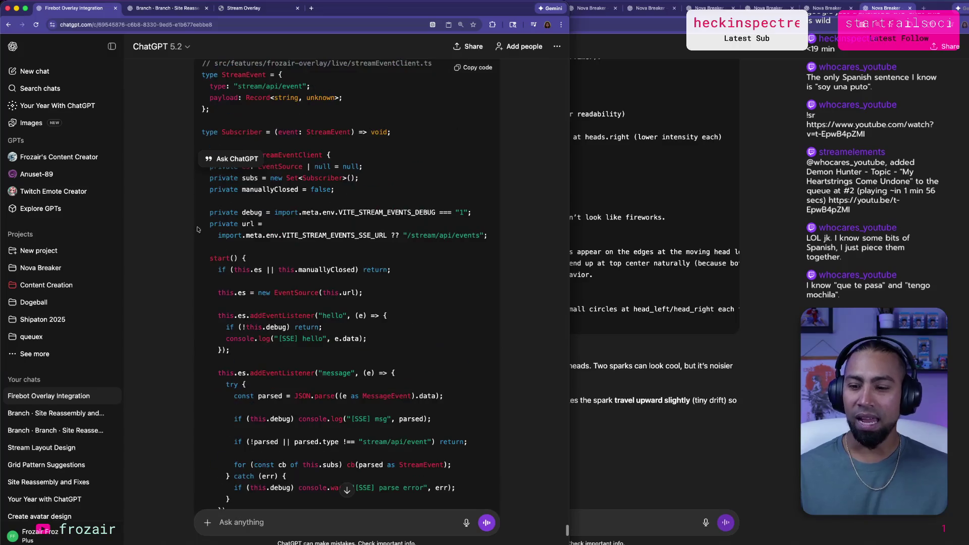
{"action": "scroll", "coordinate": [195, 224], "scroll_direction": "up", "scroll_amount": 3}
{"action": "scroll", "coordinate": [196, 224], "scroll_direction": "down", "scroll_amount": 15}
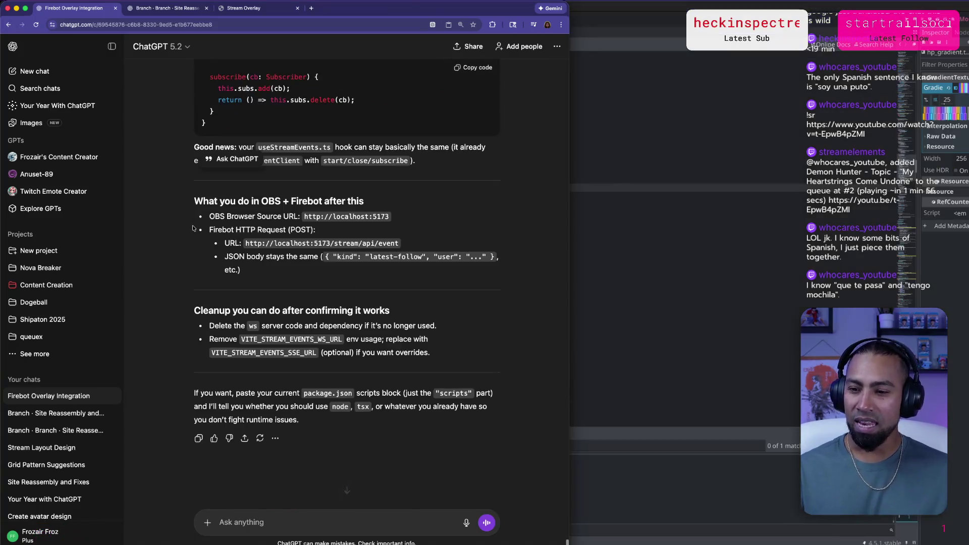
{"action": "left_click", "coordinate": [313, 521]}
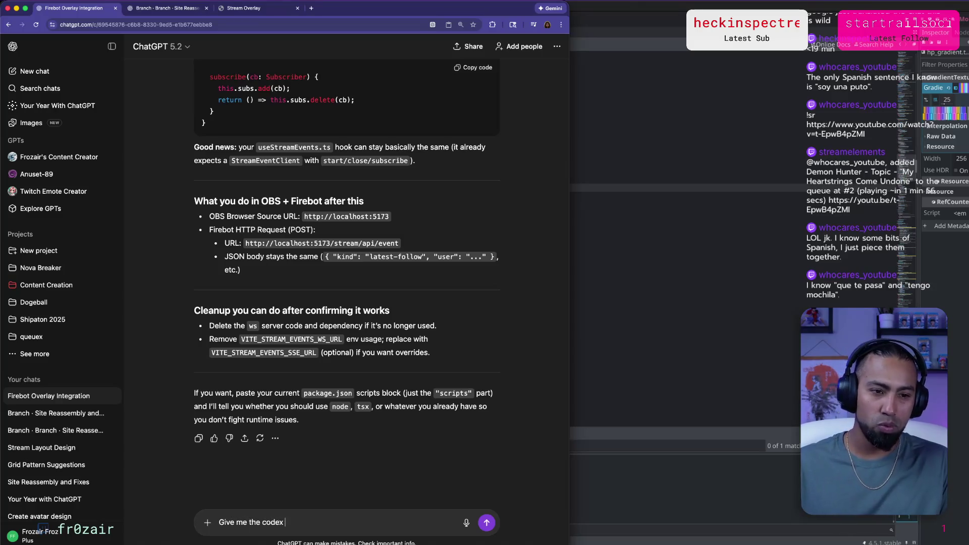
Ask ChatGPT 'Give me the codex prompt' and scroll through the generated Express porting prompt.
{"action": "type", "text": "prompt"}
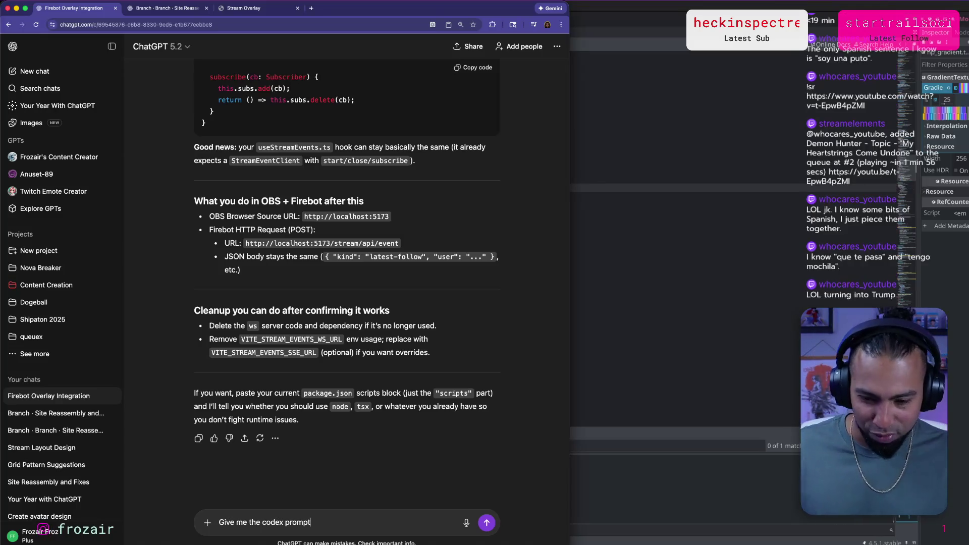
{"action": "key", "text": "Return"}
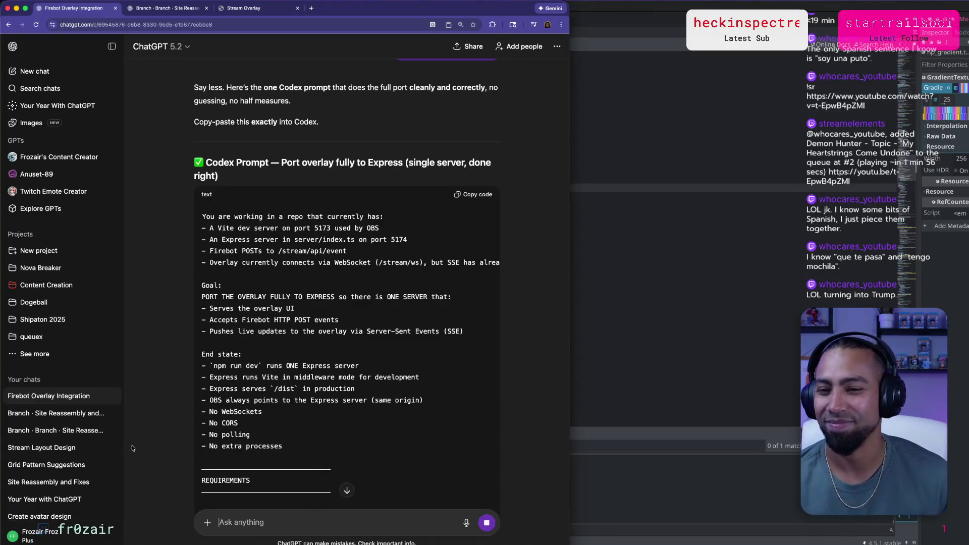
{"action": "scroll", "coordinate": [397, 322], "scroll_direction": "down", "scroll_amount": 10}
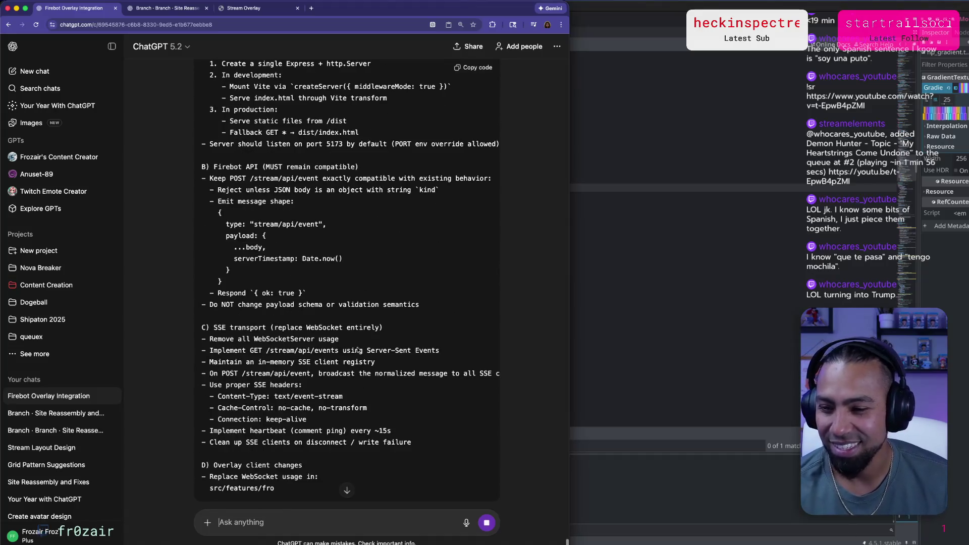
{"action": "scroll", "coordinate": [547, 368], "scroll_direction": "down", "scroll_amount": 3}
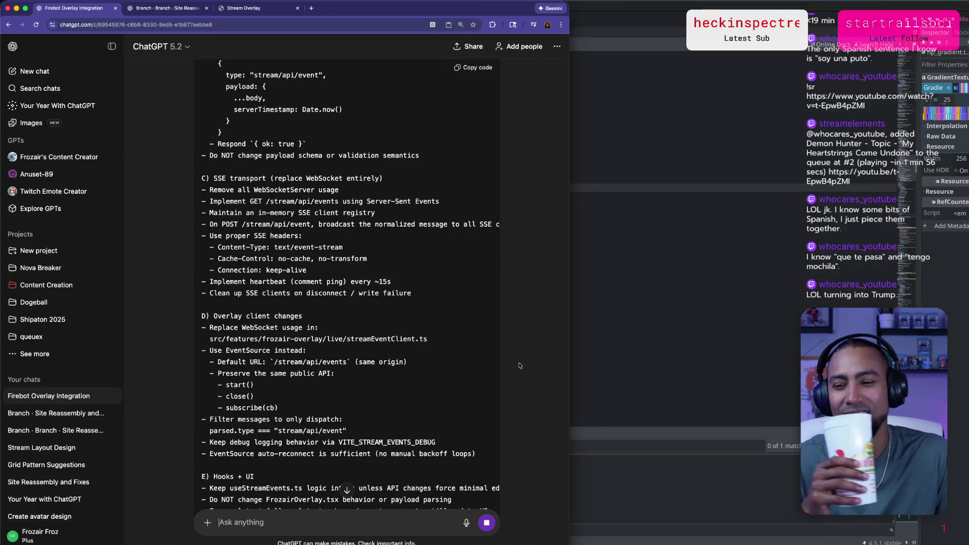
{"action": "scroll", "coordinate": [521, 365], "scroll_direction": "down", "scroll_amount": 9}
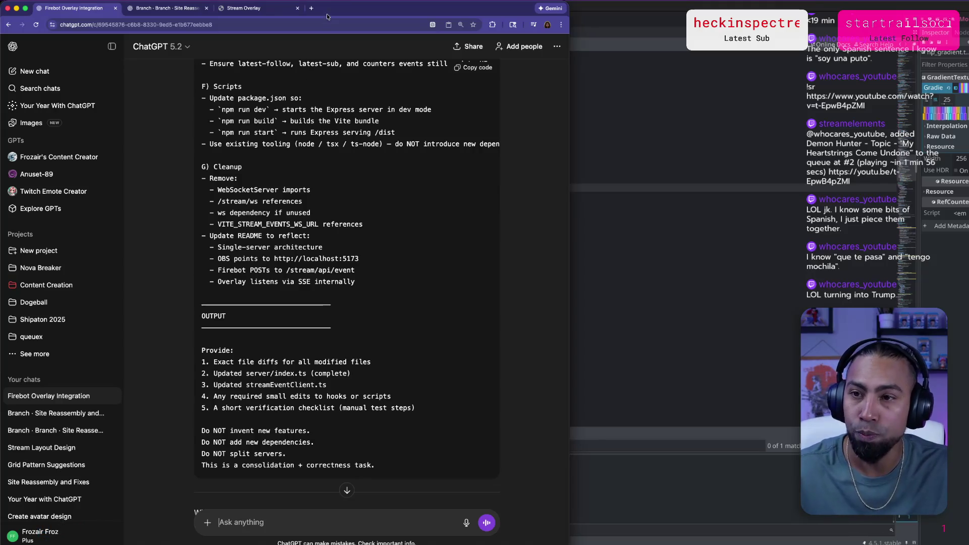
{"action": "left_click", "coordinate": [310, 8]}
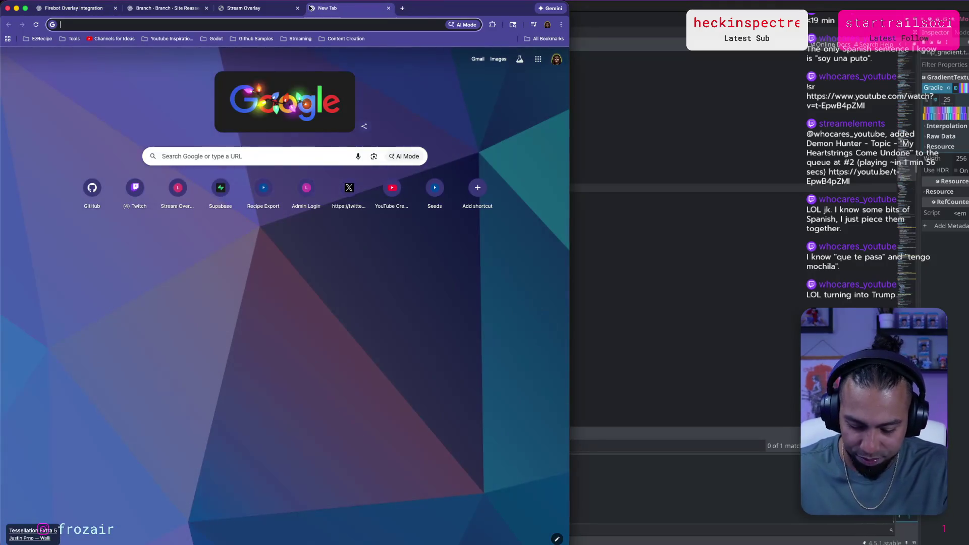
{"action": "type", "text": "herbert faml"}
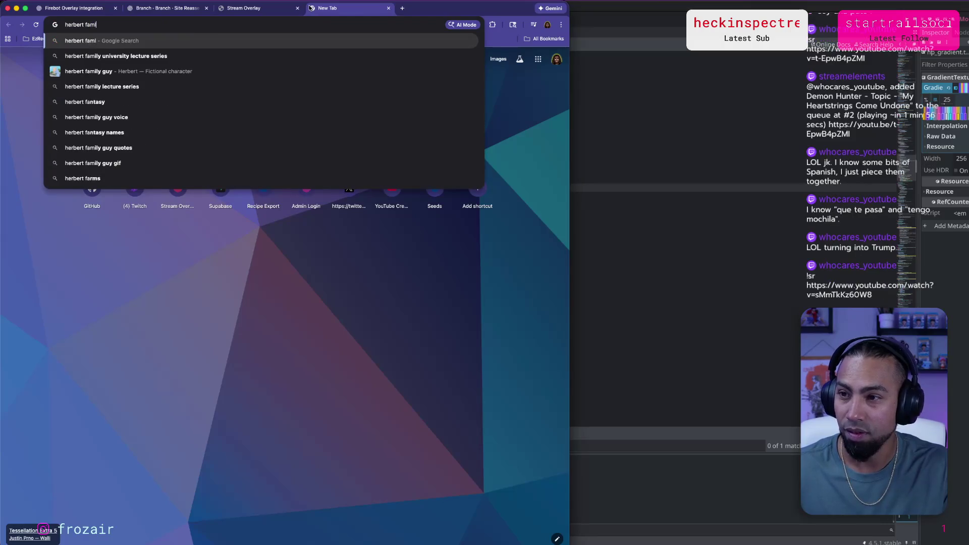
{"action": "key", "text": "BackSpace"}
{"action": "type", "text": "ily guy"}
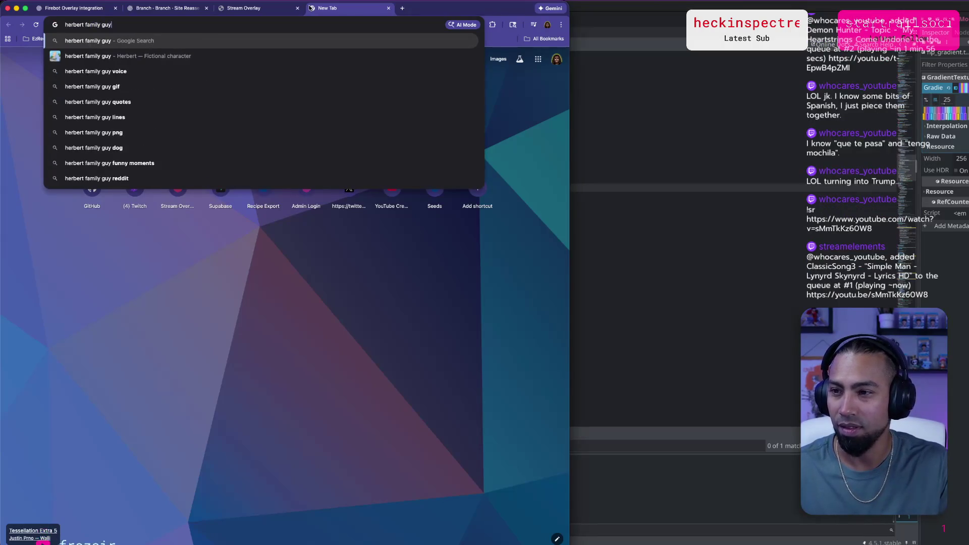
{"action": "key", "text": "Return"}
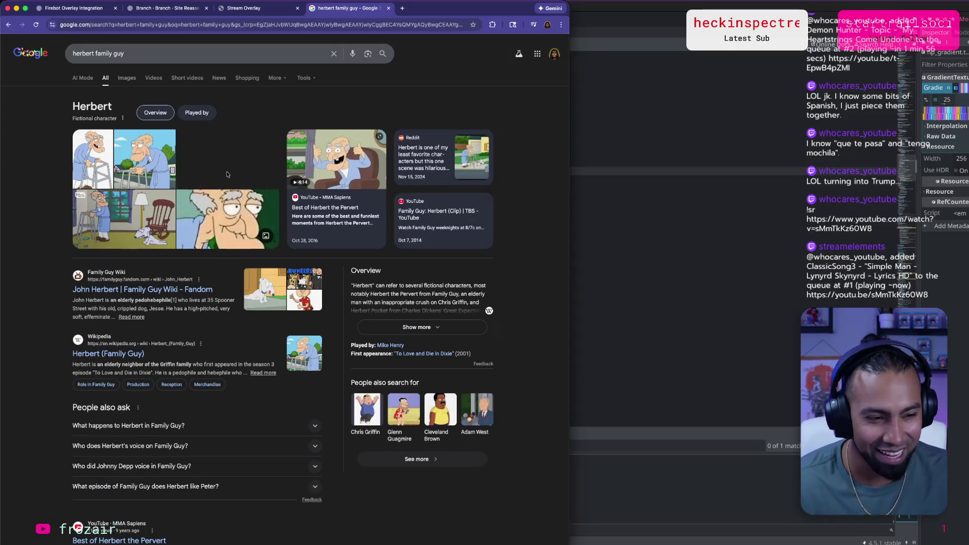
{"action": "left_click", "coordinate": [227, 174]}
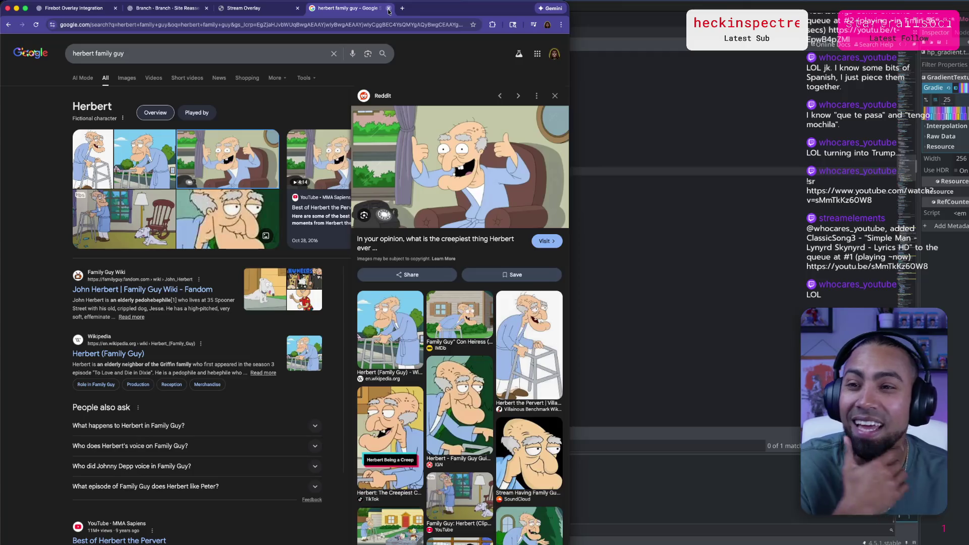
{"action": "key", "text": "super+w"}
{"action": "scroll", "coordinate": [461, 67], "scroll_direction": "up", "scroll_amount": 5}
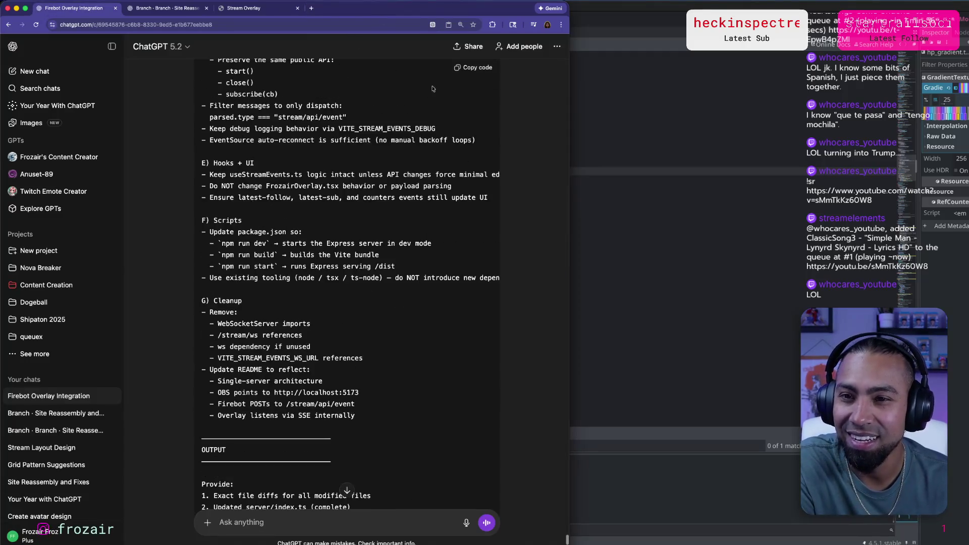
Submit the stream-overlay consolidation prompt in the codex terminal.
{"action": "key", "text": "super+Tab"}
{"action": "key", "text": "Tab"}
{"action": "key", "text": "super+Tab"}
{"action": "key", "text": "super+shift+Tab"}
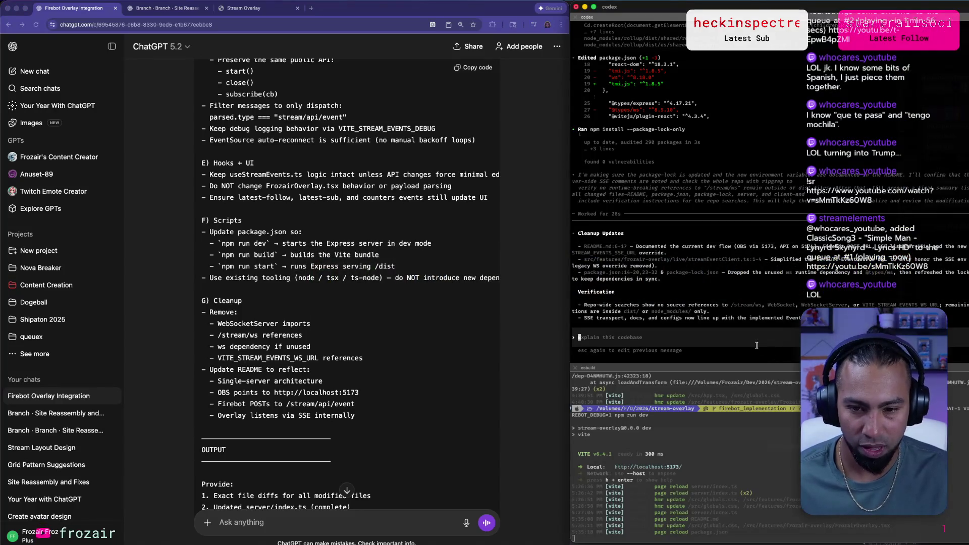
{"action": "key", "text": "Return"}
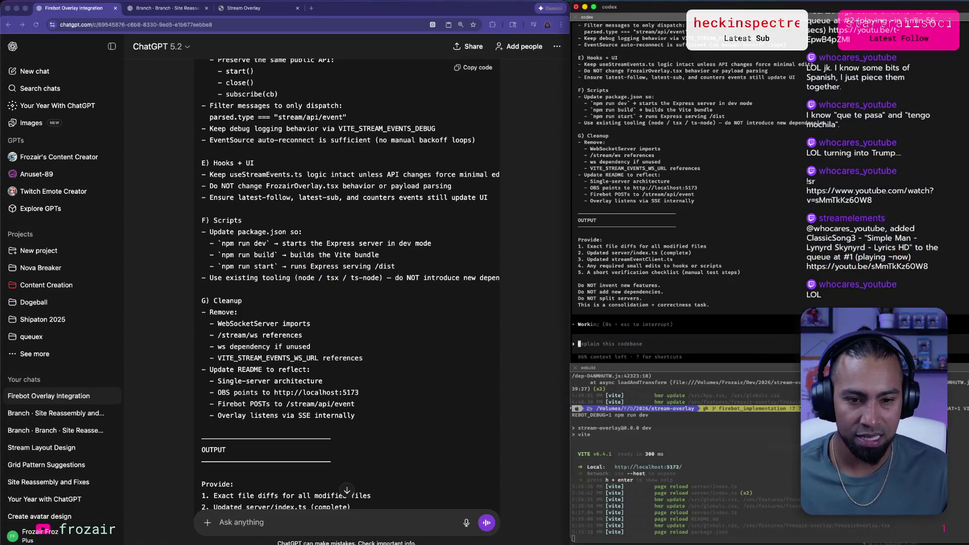
Bring Cursor's agent window to the front while Codex works.
{"action": "key", "text": "super+Tab"}
{"action": "key", "text": "Tab"}
{"action": "key", "text": "Tab"}
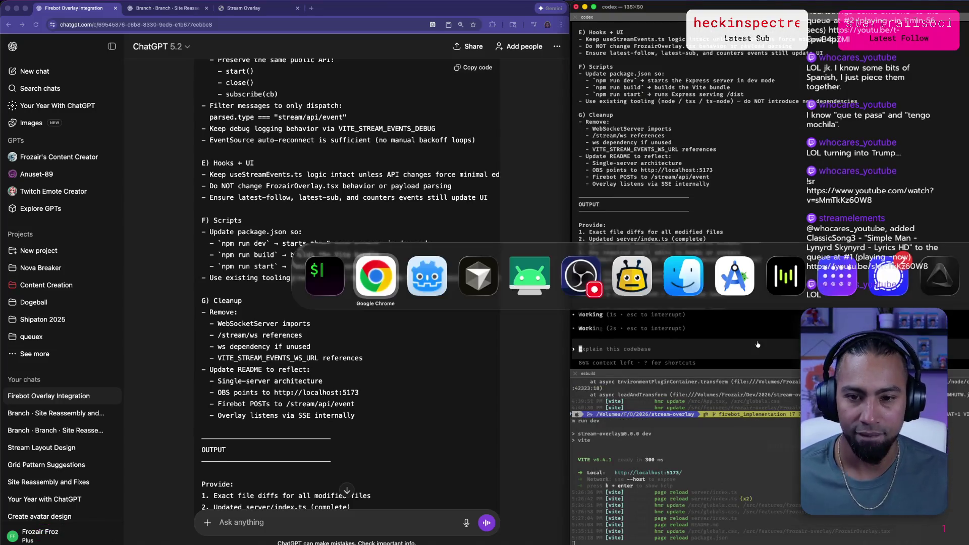
{"action": "key", "text": "Tab"}
{"action": "key", "text": "Tab"}
{"action": "key", "text": "Tab"}
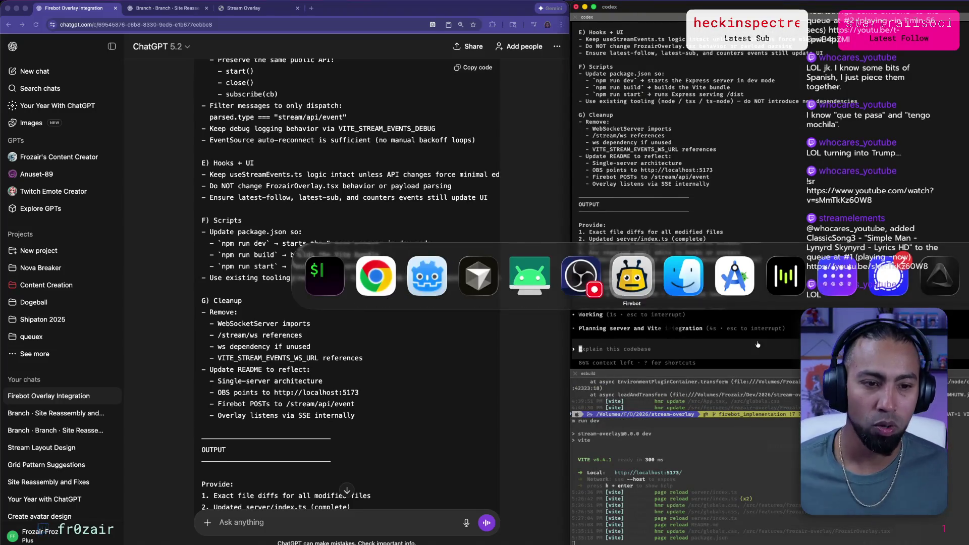
{"action": "key", "text": "Tab"}
{"action": "key", "text": "Tab"}
{"action": "key", "text": "Tab"}
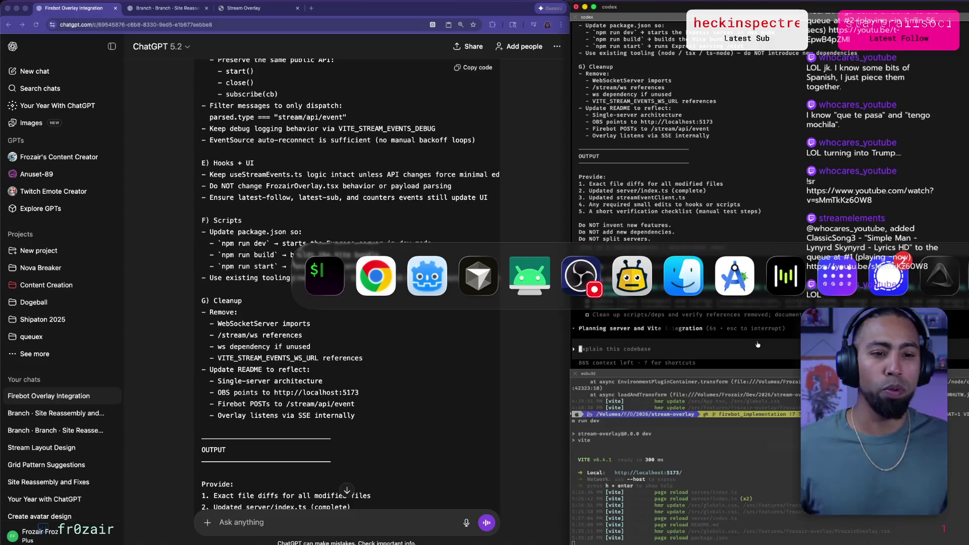
{"action": "key", "text": "Tab"}
{"action": "key", "text": "Tab"}
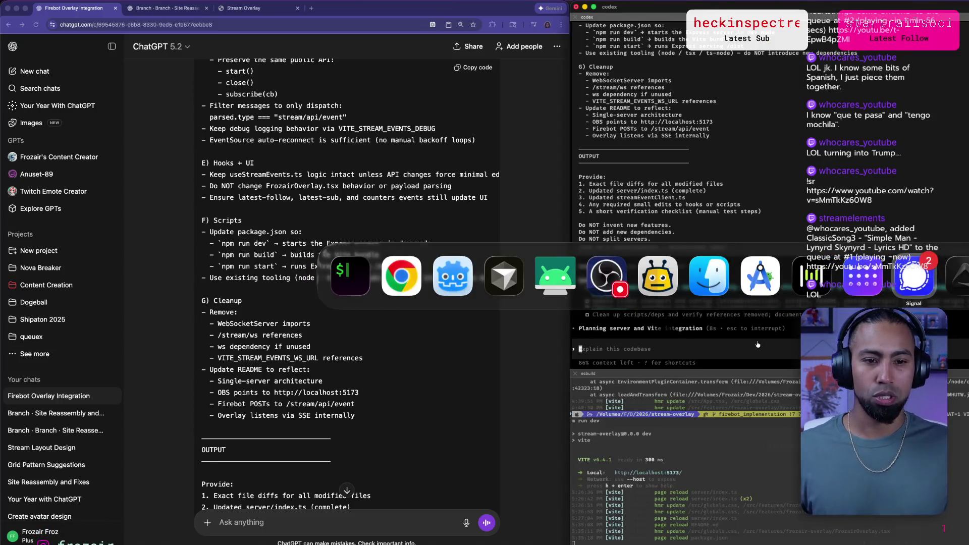
{"action": "key", "text": "super+Tab"}
{"action": "key", "text": "Tab"}
{"action": "key", "text": "Tab"}
{"action": "key", "text": "Tab"}
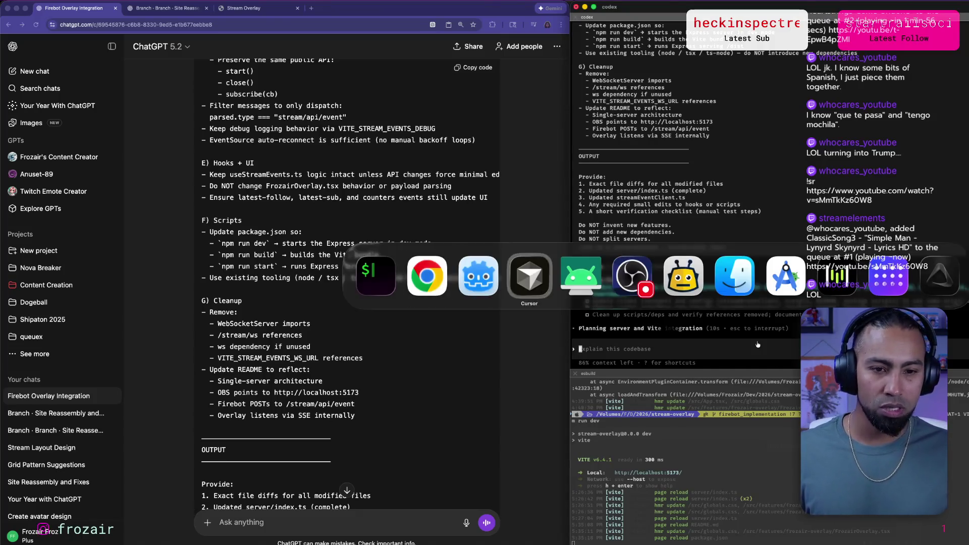
{"action": "key", "text": "shift+Tab"}
{"action": "key", "text": "shift+Tab"}
{"action": "key", "text": "shift+Tab"}
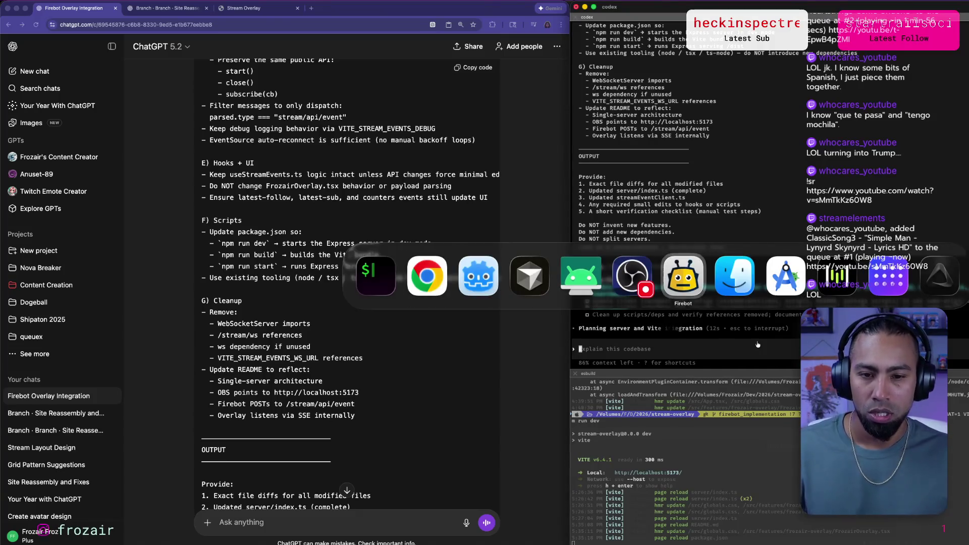
{"action": "key", "text": "shift+Tab"}
{"action": "key", "text": "shift+Tab"}
{"action": "key", "text": "shift+Tab"}
{"action": "key", "text": "Tab"}
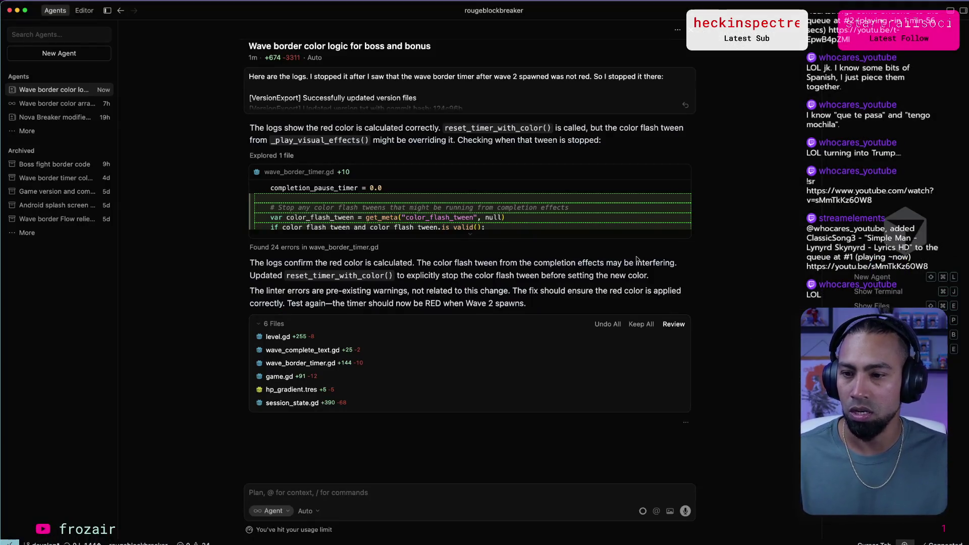
Read the agent's reset_timer_with_color() flash-tween fix and linter notes, then switch to Godot.
{"action": "left_click_drag", "start_coordinate": [353, 263], "coordinate": [391, 259]}
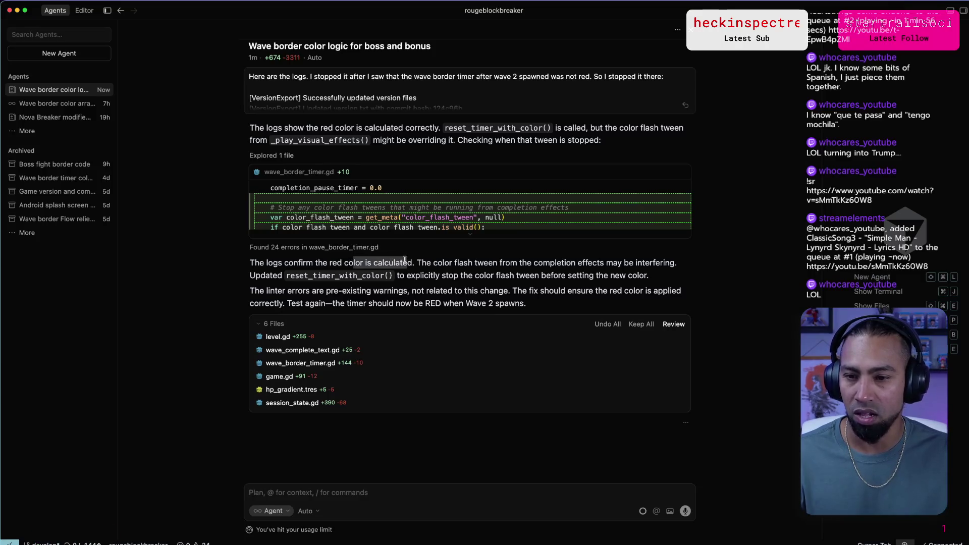
{"action": "left_click", "coordinate": [405, 260]}
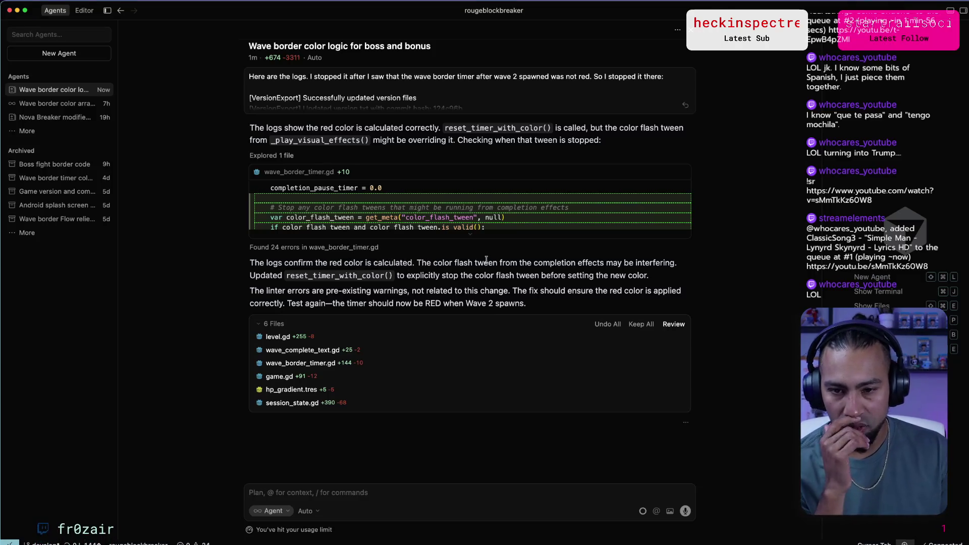
{"action": "double_click", "coordinate": [356, 276]}
{"action": "left_click_drag", "start_coordinate": [463, 276], "coordinate": [540, 276]}
{"action": "left_click_drag", "start_coordinate": [283, 292], "coordinate": [473, 291]}
{"action": "double_click", "coordinate": [471, 291]}
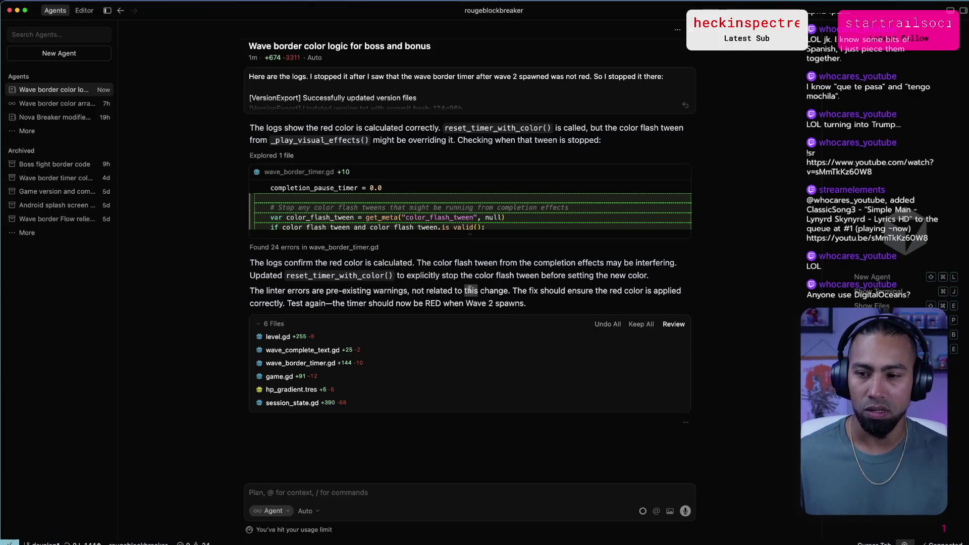
{"action": "key", "text": "super+Tab"}
{"action": "key", "text": "super+Tab"}
{"action": "key", "text": "super+Tab"}
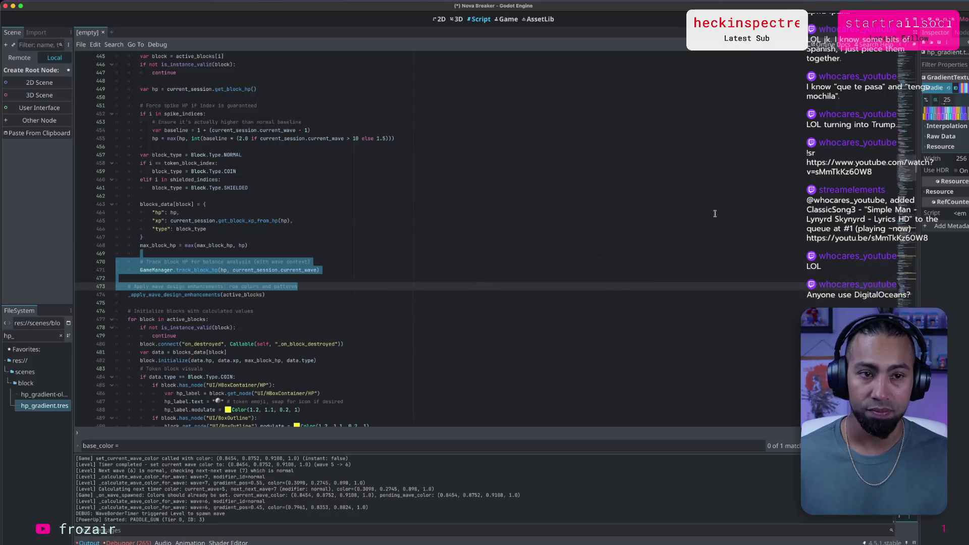
Run Nova Breaker on the Samsung SM-N986U phone, then narrow Godot and return to Cursor.
{"action": "left_click", "coordinate": [715, 214]}
{"action": "key", "text": "F5"}
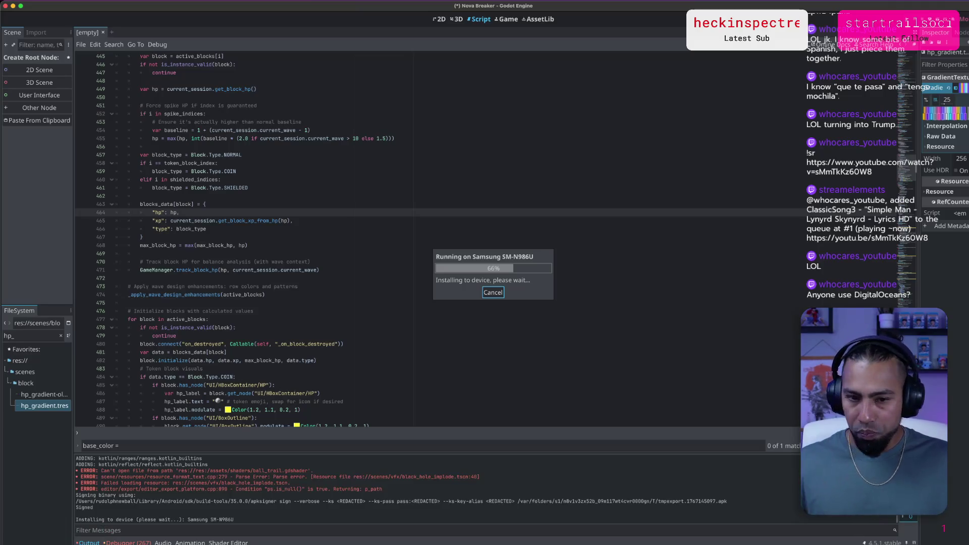
{"action": "left_click_drag", "start_coordinate": [968, 285], "coordinate": [348, 285]}
{"action": "left_click", "coordinate": [396, 261]}
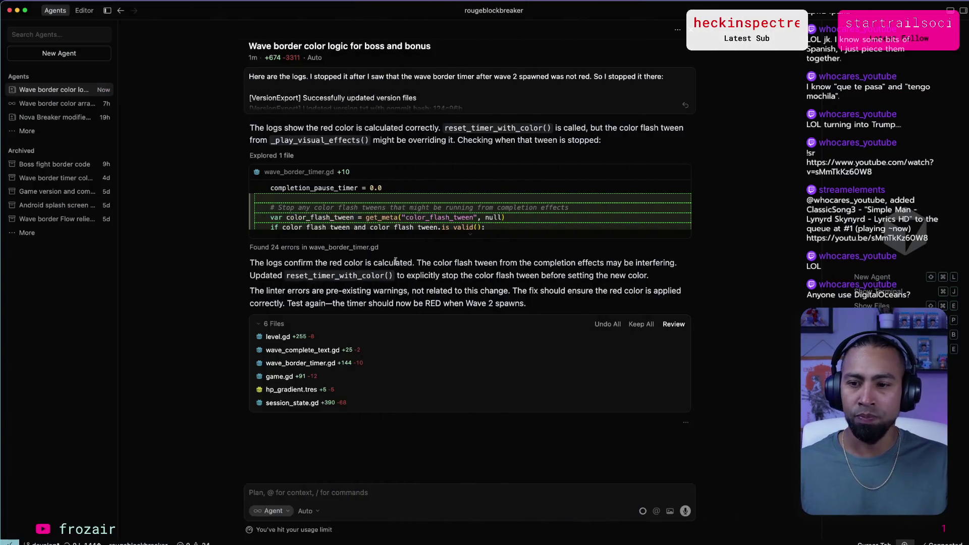
Shrink Cursor beside Godot, then load Coolify's pricing page in a new Chrome tab.
{"action": "mouse_move", "coordinate": [2, 264]}
{"action": "left_mouse_down"}
{"action": "mouse_move", "coordinate": [404, 272]}
{"action": "mouse_move", "coordinate": [357, 273]}
{"action": "left_mouse_up"}
{"action": "key", "text": "super+Tab"}
{"action": "key", "text": "super+Tab"}
{"action": "key", "text": "super+Tab"}
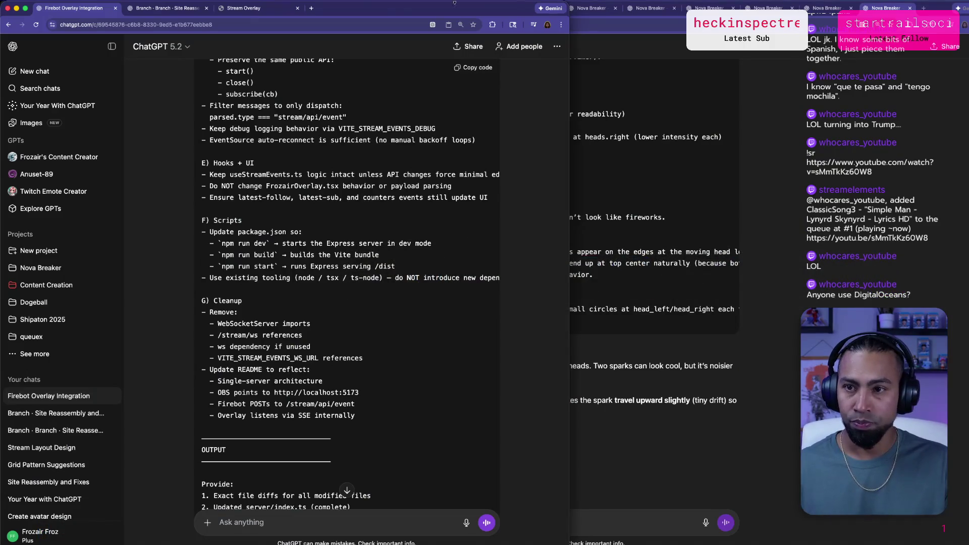
{"action": "left_click", "coordinate": [311, 8]}
{"action": "type", "text": "pricing | Coolify"}
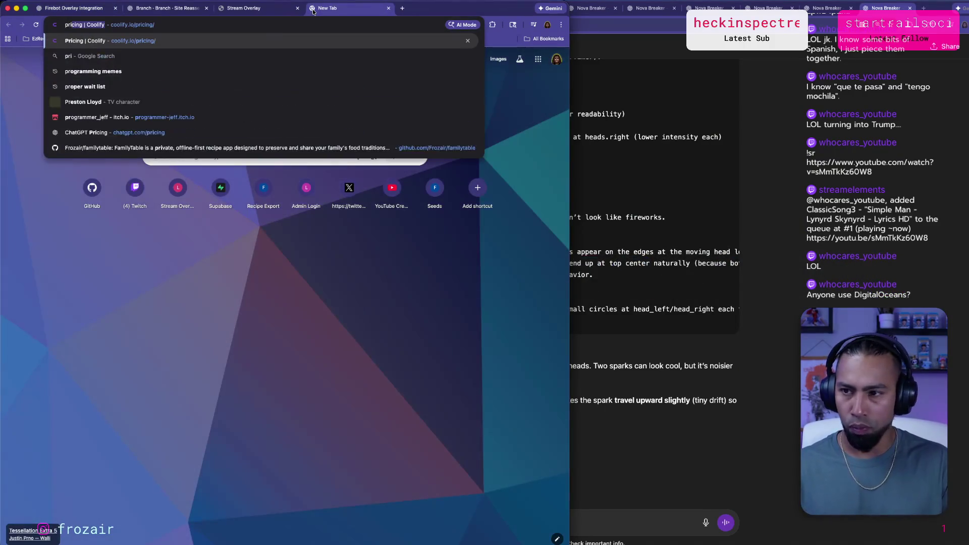
{"action": "key", "text": "Return"}
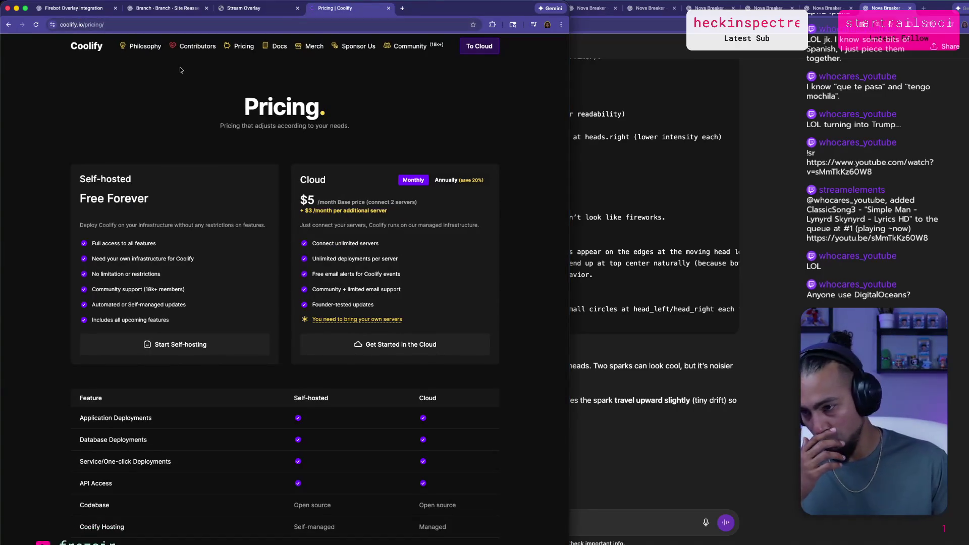
Compare Coolify's free Self-hosted and $5/month Cloud plans on the pricing page.
{"action": "scroll", "coordinate": [182, 139], "scroll_direction": "down", "scroll_amount": 1}
{"action": "scroll", "coordinate": [182, 139], "scroll_direction": "up", "scroll_amount": 1}
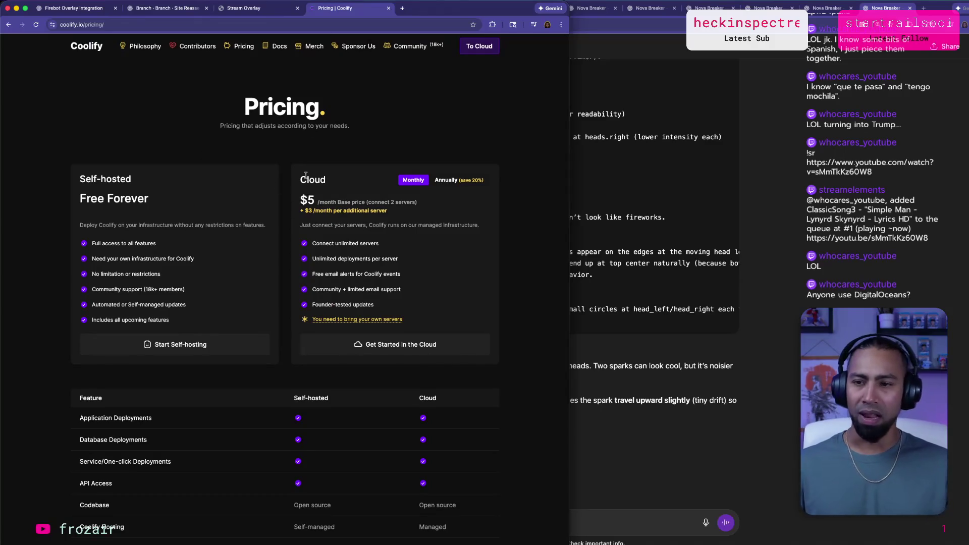
{"action": "left_click_drag", "start_coordinate": [87, 225], "coordinate": [117, 228]}
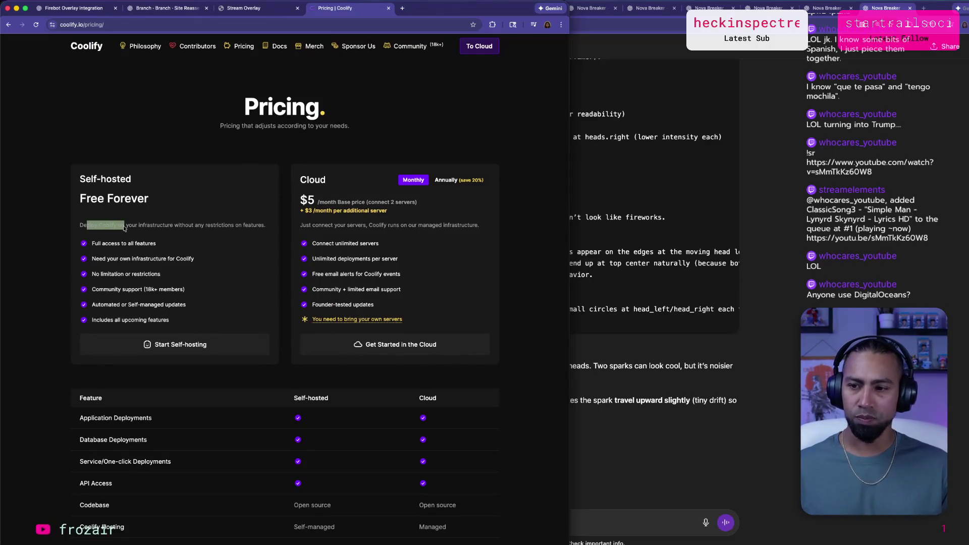
{"action": "left_click", "coordinate": [106, 216]}
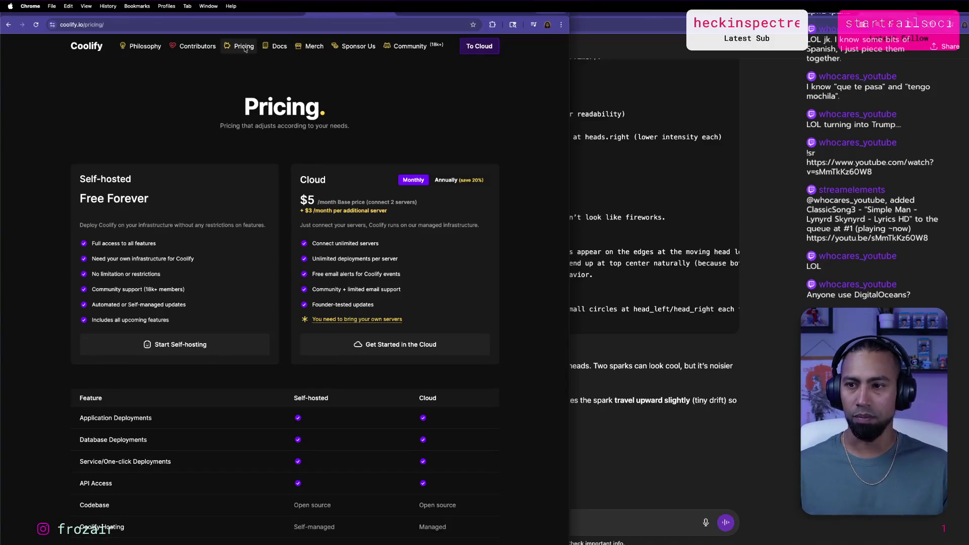
{"action": "scroll", "coordinate": [209, 201], "scroll_direction": "down", "scroll_amount": 3}
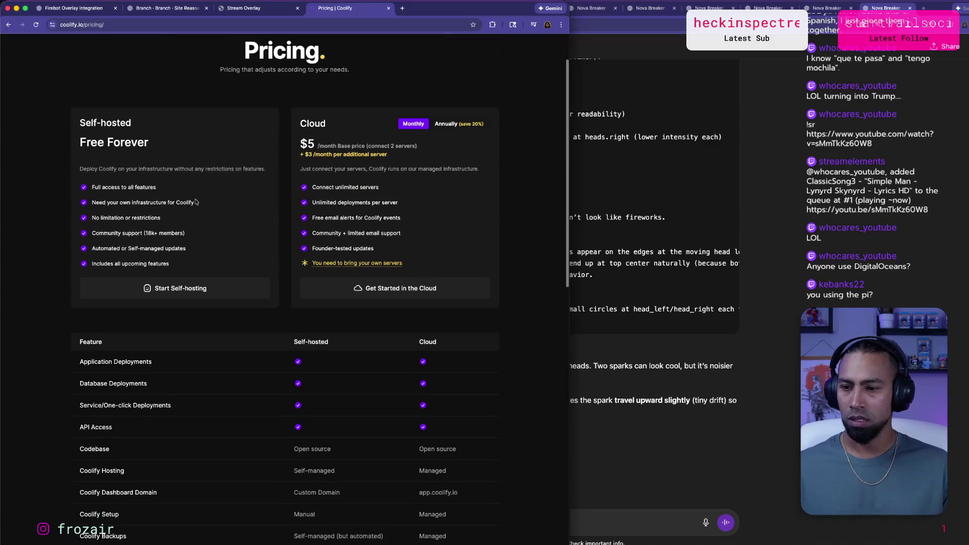
{"action": "left_click_drag", "start_coordinate": [293, 327], "coordinate": [335, 330]}
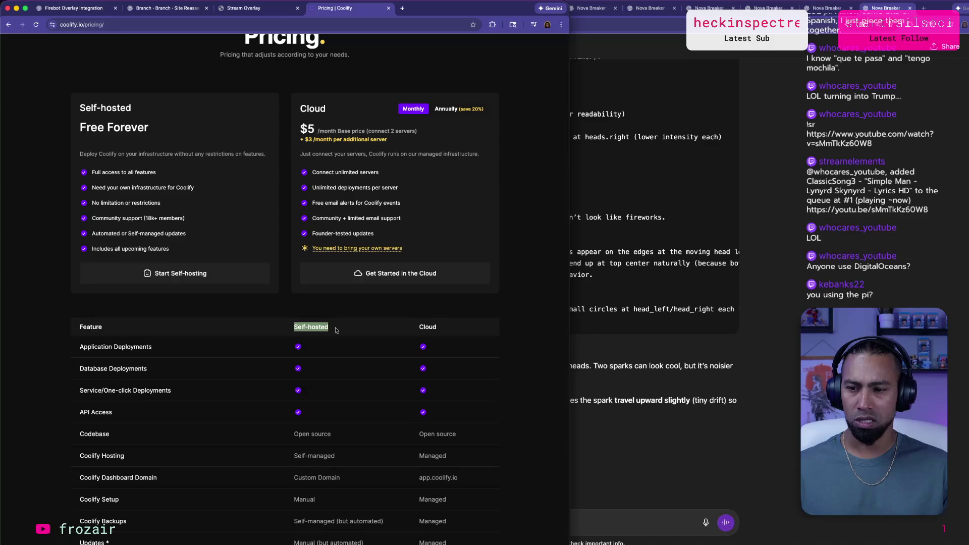
{"action": "scroll", "coordinate": [298, 326], "scroll_direction": "up", "scroll_amount": 3}
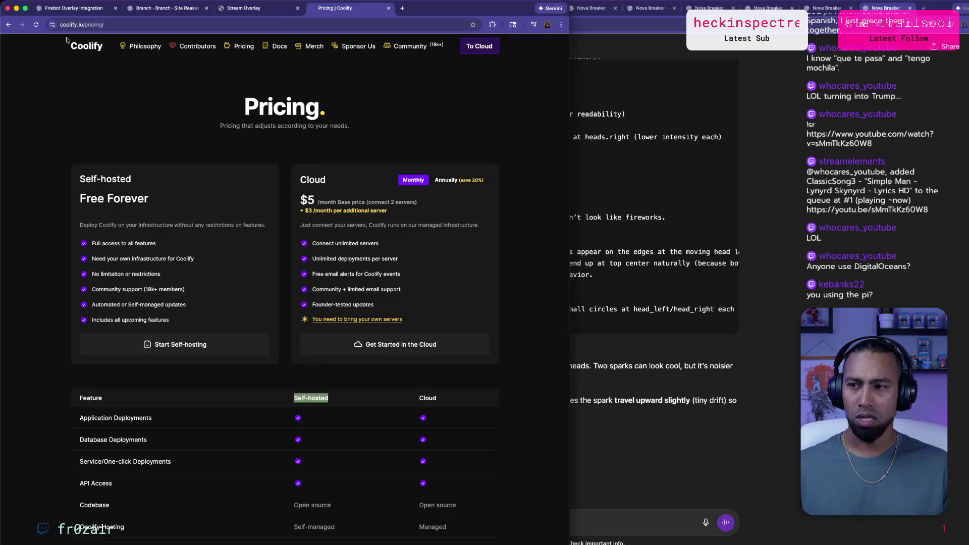
Go via the Coolify home page to the Docs overview and read its introduction.
{"action": "left_click", "coordinate": [83, 47]}
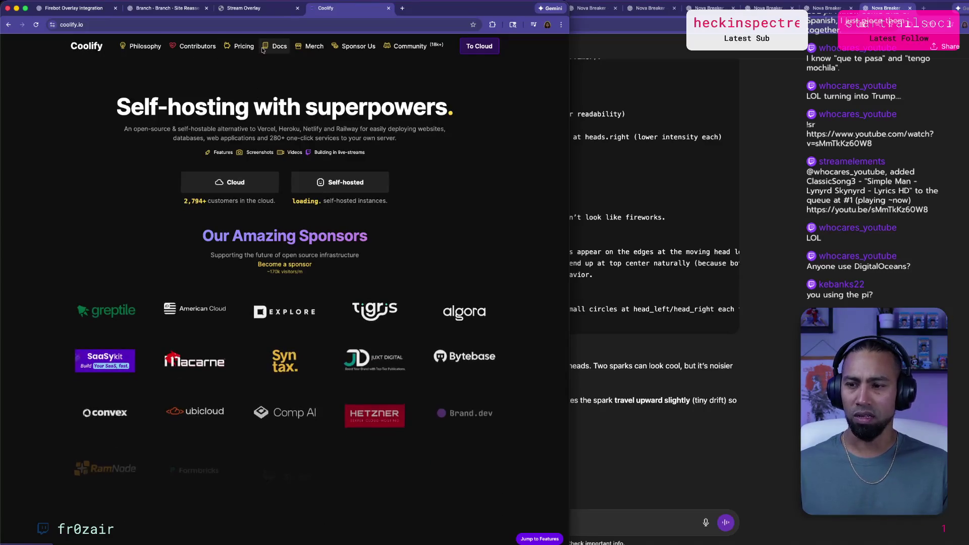
{"action": "left_click", "coordinate": [277, 45]}
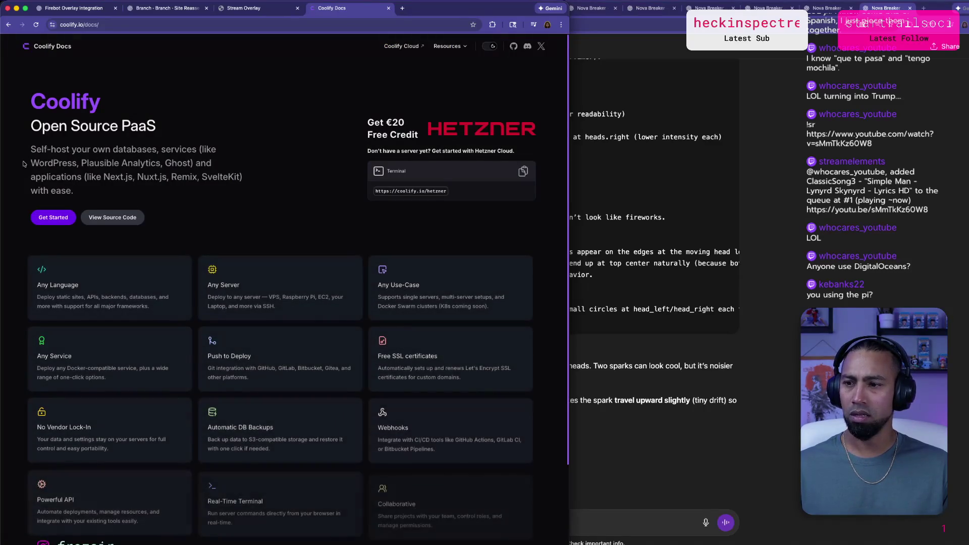
{"action": "mouse_move", "coordinate": [35, 150]}
{"action": "left_mouse_down"}
{"action": "mouse_move", "coordinate": [141, 152]}
{"action": "mouse_move", "coordinate": [61, 157]}
{"action": "mouse_move", "coordinate": [64, 172]}
{"action": "left_mouse_up"}
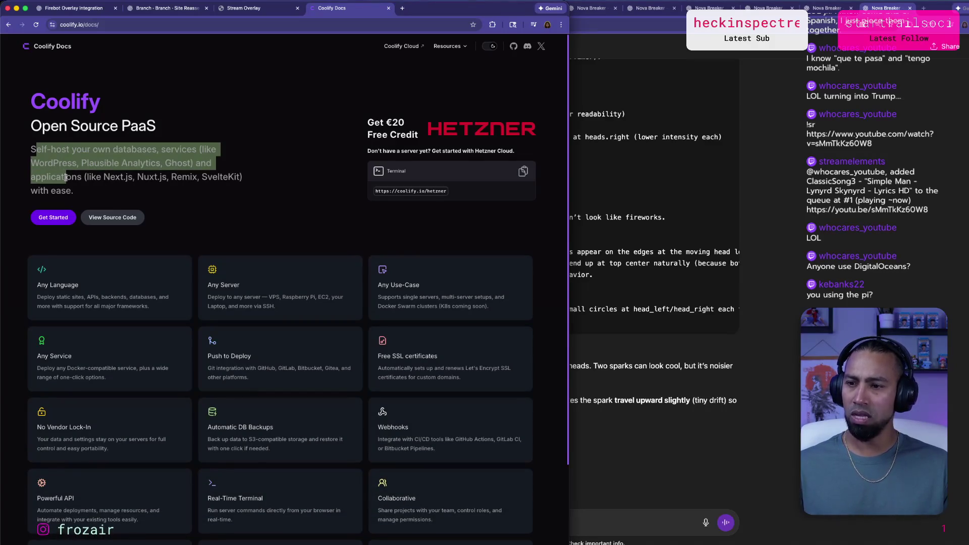
{"action": "left_click", "coordinate": [244, 187]}
{"action": "scroll", "coordinate": [244, 188], "scroll_direction": "down", "scroll_amount": 2}
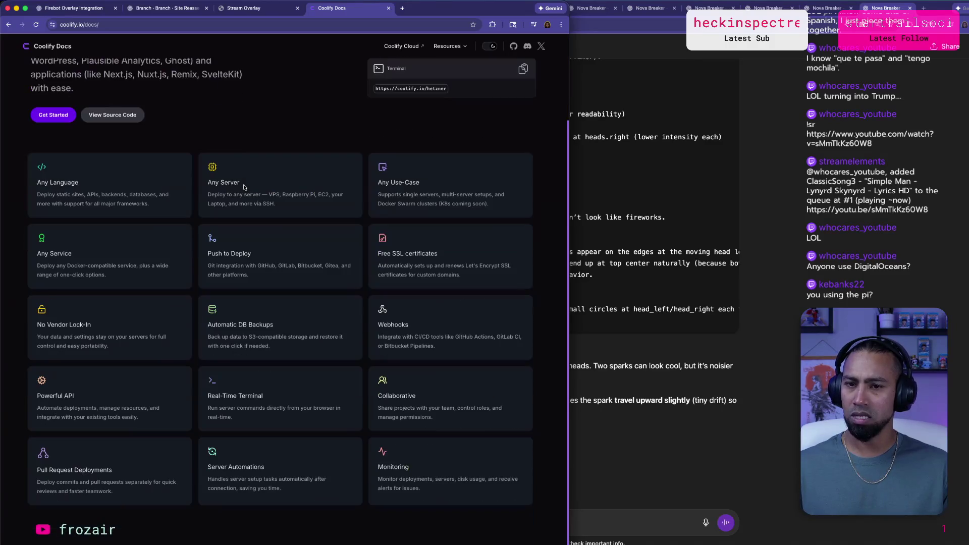
{"action": "scroll", "coordinate": [244, 188], "scroll_direction": "up", "scroll_amount": 2}
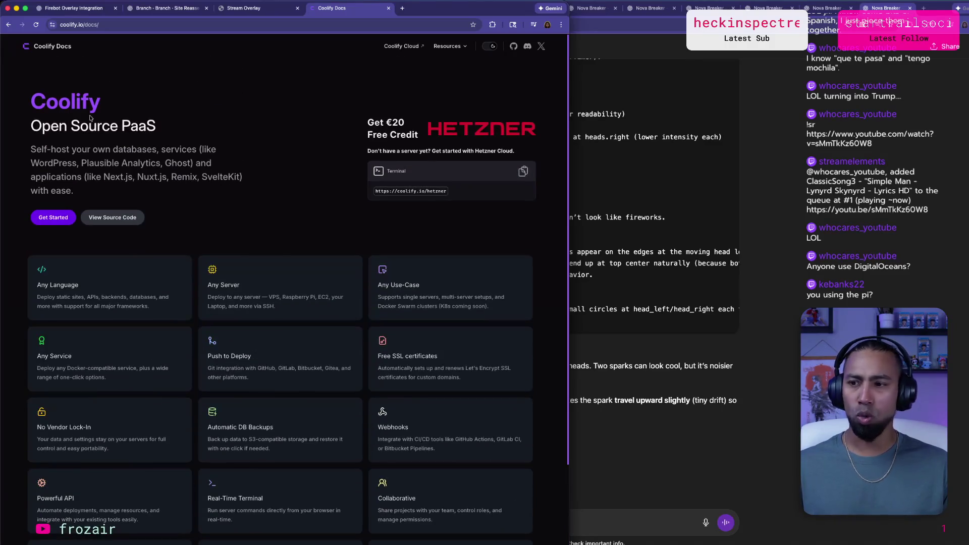
{"action": "left_click", "coordinate": [187, 30]}
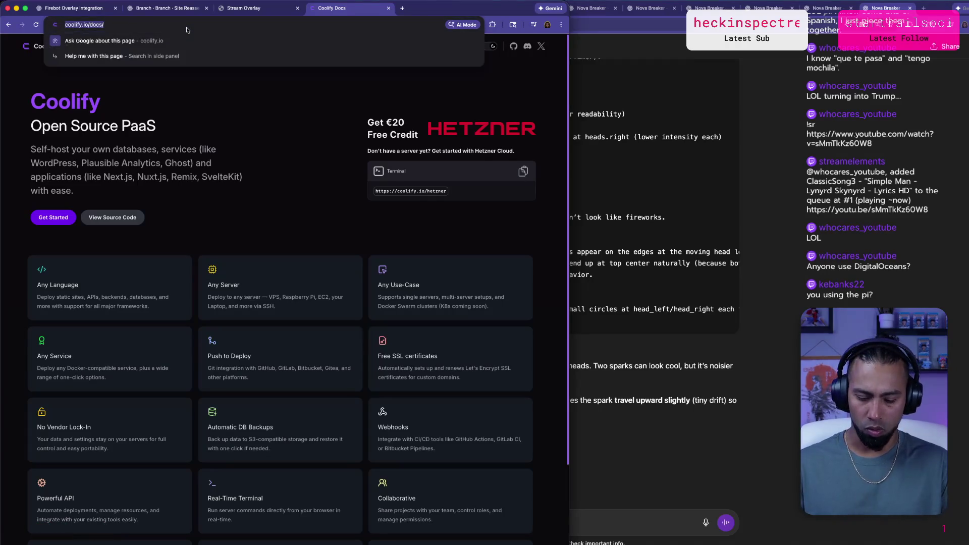
Search Google for 'what is coolify' and highlight the AI Overview's definition.
{"action": "type", "text": "what is coolify"}
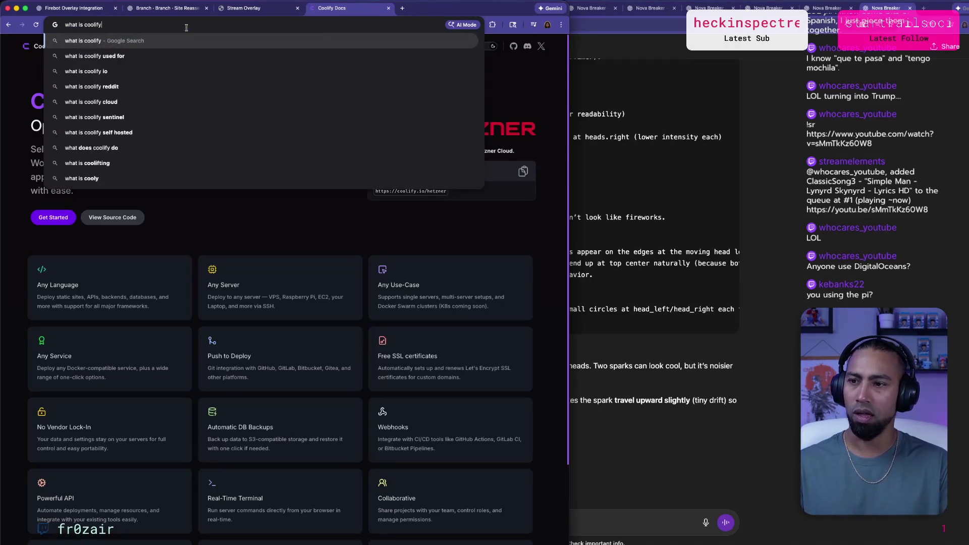
{"action": "key", "text": "Return"}
{"action": "left_click_drag", "start_coordinate": [158, 118], "coordinate": [257, 119]}
{"action": "left_click", "coordinate": [152, 134]}
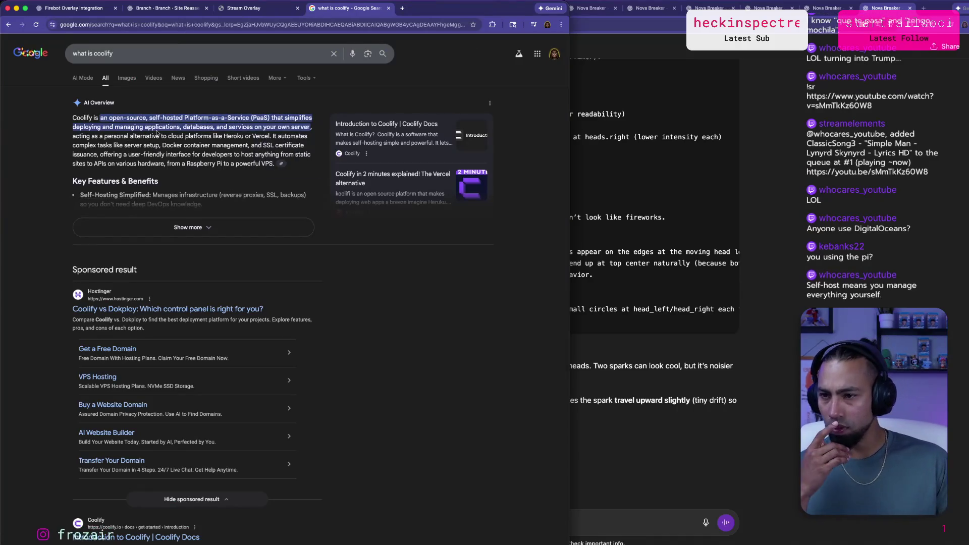
{"action": "mouse_move", "coordinate": [223, 127]}
{"action": "left_mouse_down"}
{"action": "mouse_move", "coordinate": [294, 130]}
{"action": "mouse_move", "coordinate": [100, 118]}
{"action": "left_mouse_up"}
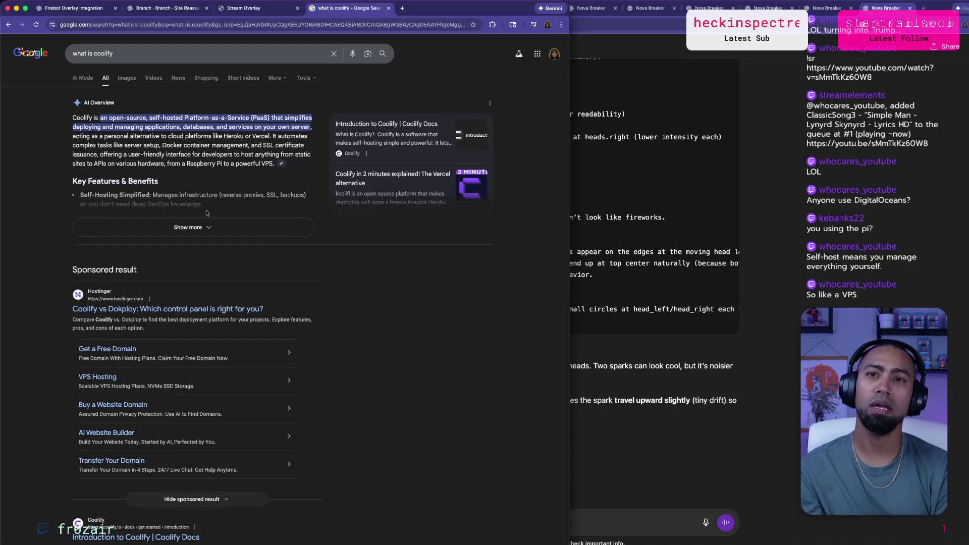
Go back to coolify.io/pricing through the address bar.
{"action": "left_click", "coordinate": [264, 23]}
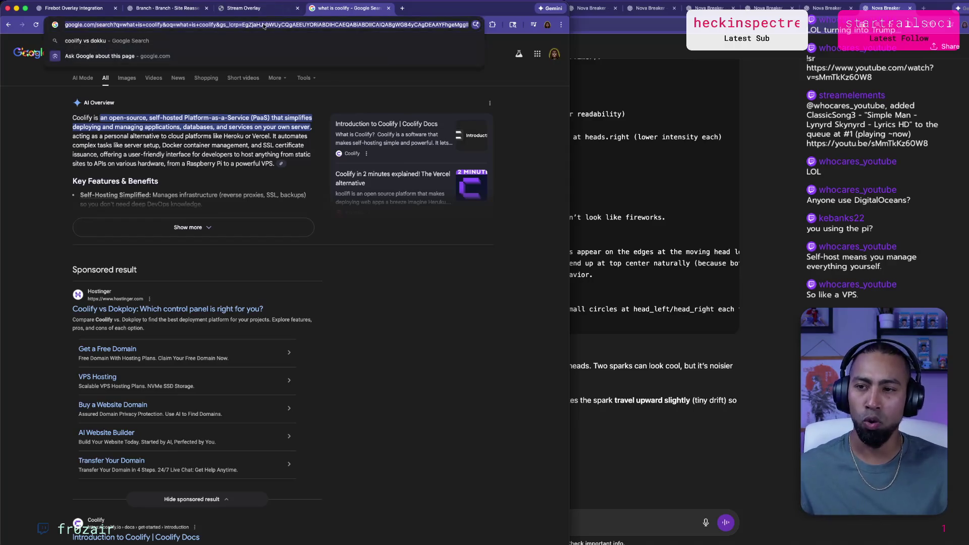
{"action": "type", "text": "coolify.io/pricing/"}
{"action": "key", "text": "Return"}
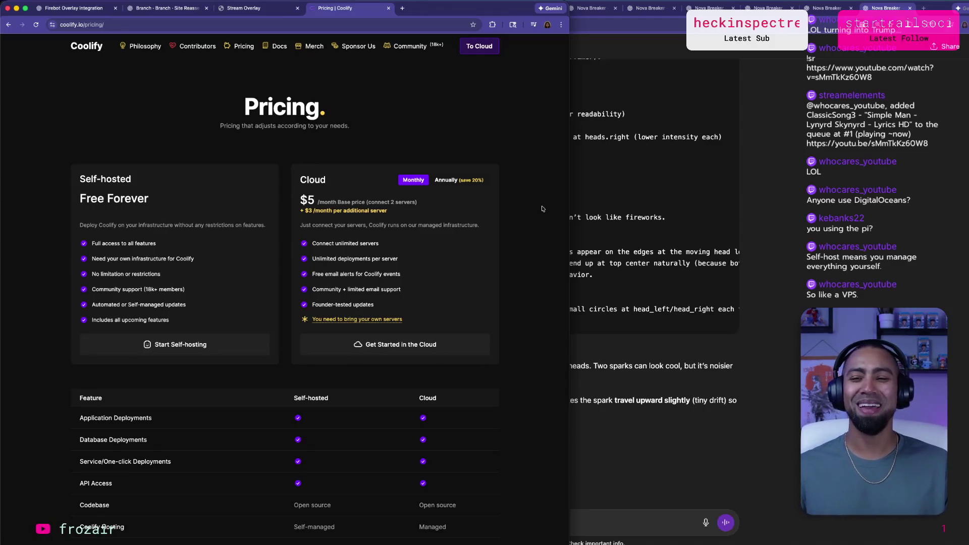
Open the Scrapper Admin dashboard in a new tab from the 'fro' suggestion and zoom in.
{"action": "left_click", "coordinate": [403, 8]}
{"action": "type", "text": "fro"}
{"action": "key", "text": "BackSpace"}
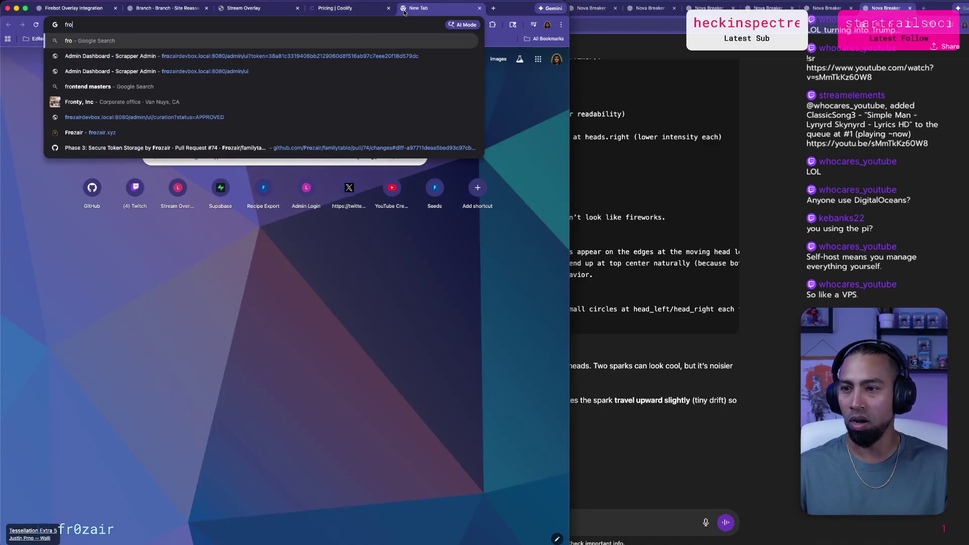
{"action": "key", "text": "Down"}
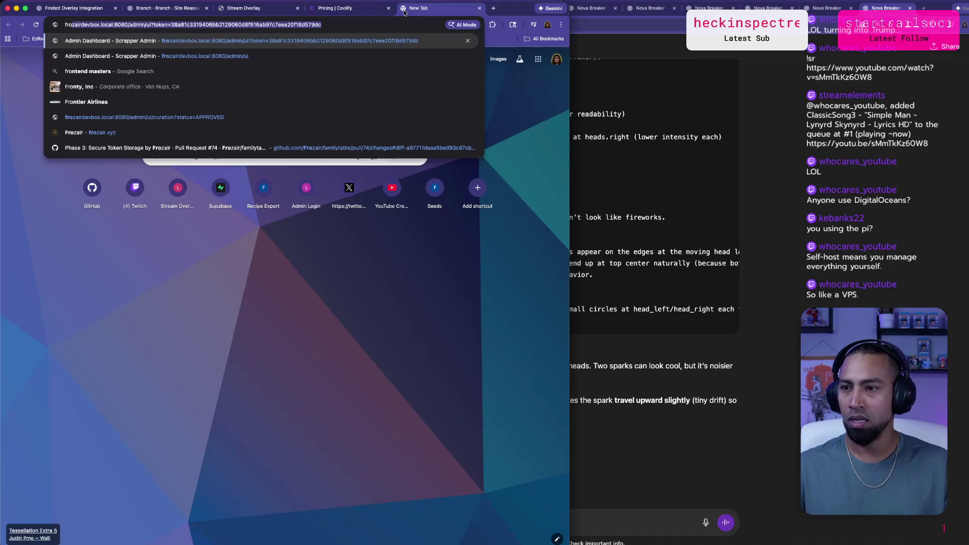
{"action": "key", "text": "Right"}
{"action": "key", "text": "Return"}
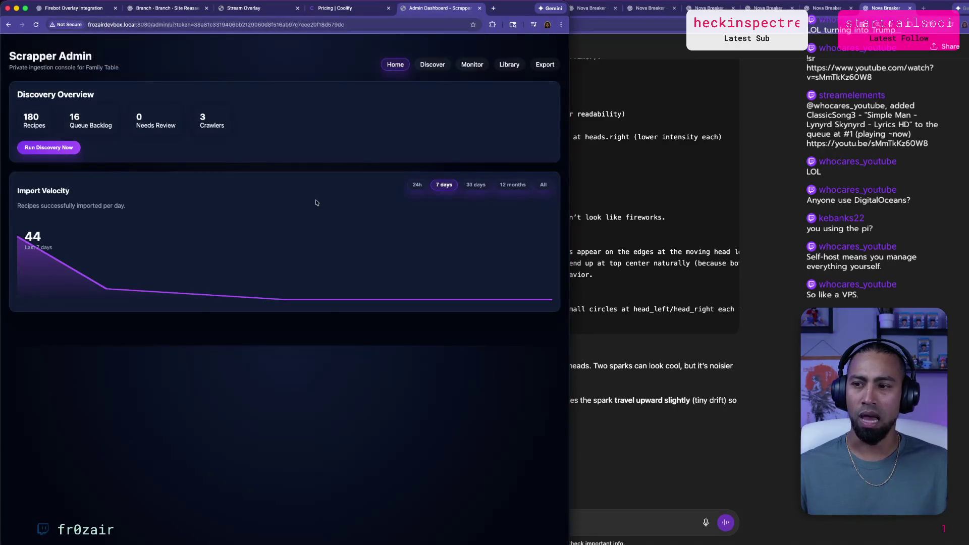
{"action": "key", "text": "super+equal"}
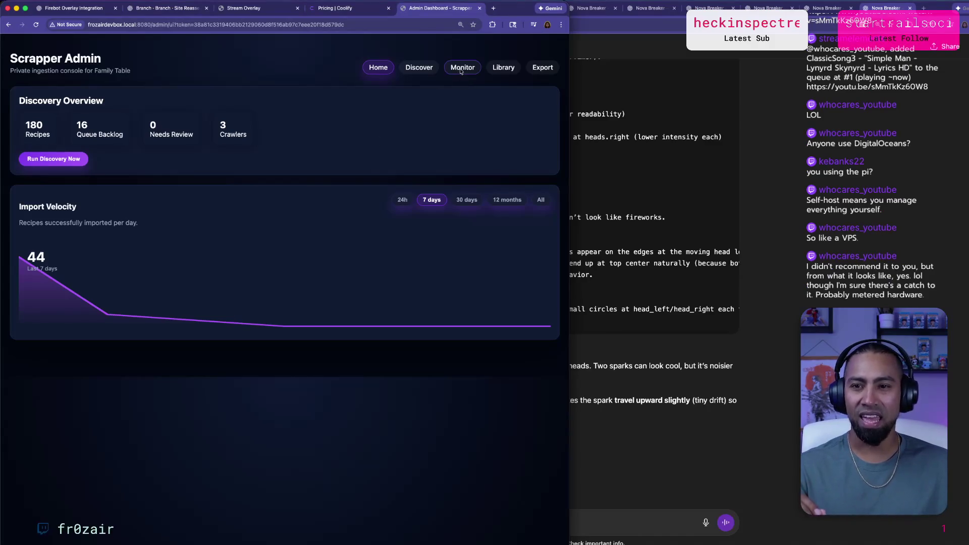
Open the Discover page and highlight the crawl site names in the crawl cards.
{"action": "left_click", "coordinate": [419, 67]}
{"action": "scroll", "coordinate": [284, 218], "scroll_direction": "down", "scroll_amount": 2}
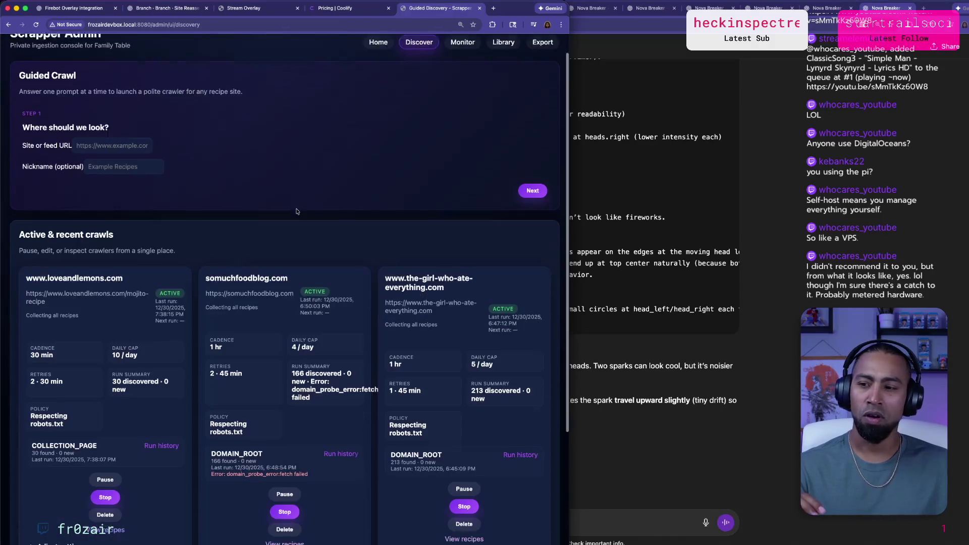
{"action": "scroll", "coordinate": [284, 218], "scroll_direction": "down", "scroll_amount": 5}
{"action": "left_click_drag", "start_coordinate": [215, 134], "coordinate": [280, 134]}
{"action": "left_click_drag", "start_coordinate": [413, 134], "coordinate": [448, 148]}
{"action": "left_click", "coordinate": [127, 141]}
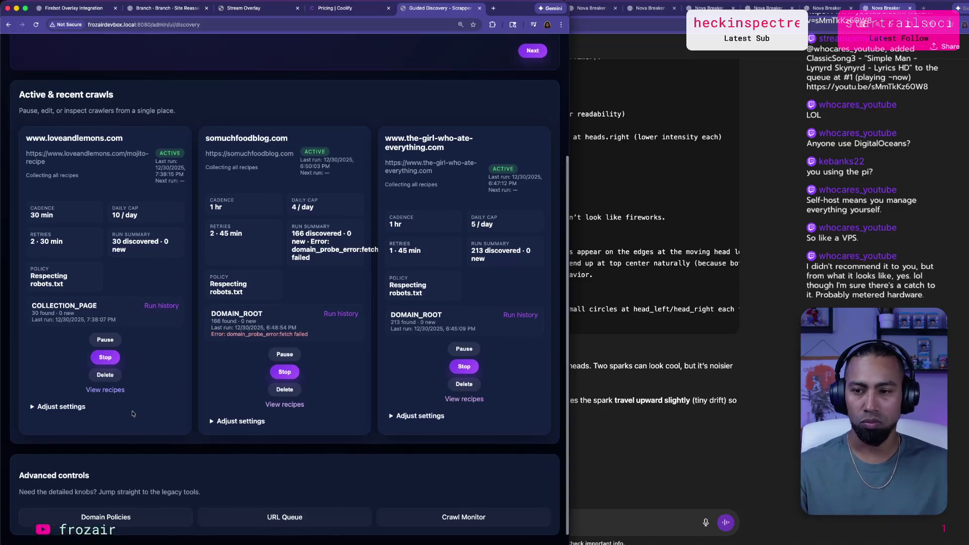
Highlight the third crawl's daily cap, then go to the Recipe Library.
{"action": "scroll", "coordinate": [130, 414], "scroll_direction": "up", "scroll_amount": 2}
{"action": "scroll", "coordinate": [129, 413], "scroll_direction": "down", "scroll_amount": 1}
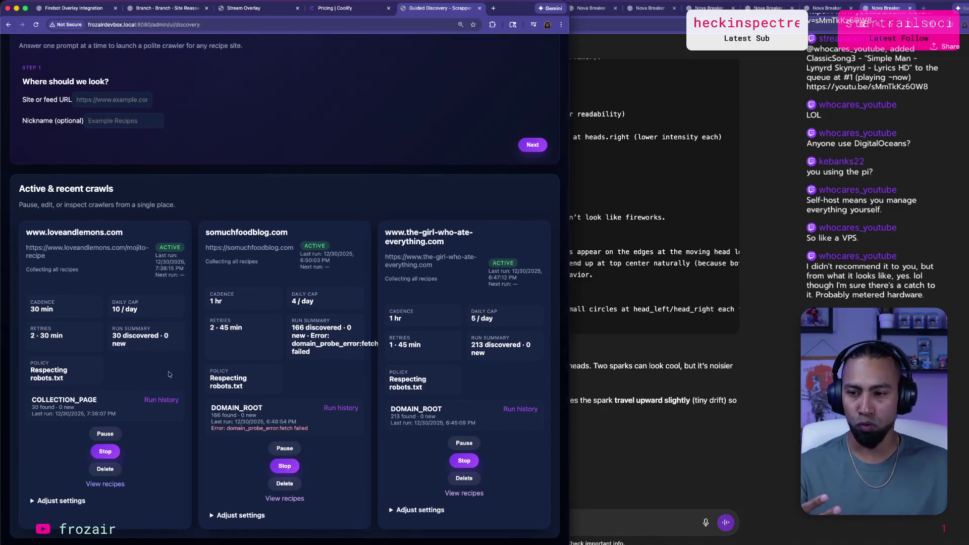
{"action": "scroll", "coordinate": [194, 329], "scroll_direction": "down", "scroll_amount": 1}
{"action": "left_click_drag", "start_coordinate": [115, 305], "coordinate": [147, 303]}
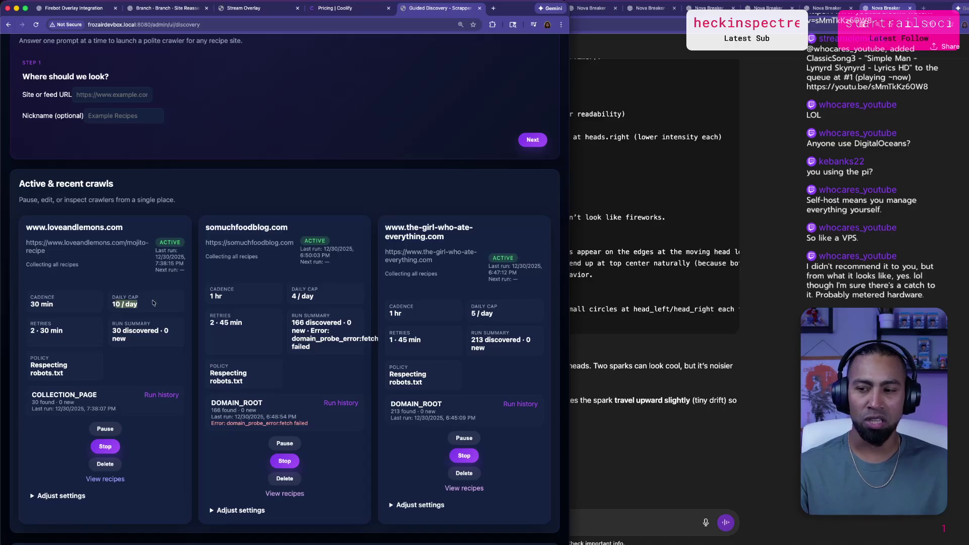
{"action": "left_click_drag", "start_coordinate": [471, 304], "coordinate": [518, 315]}
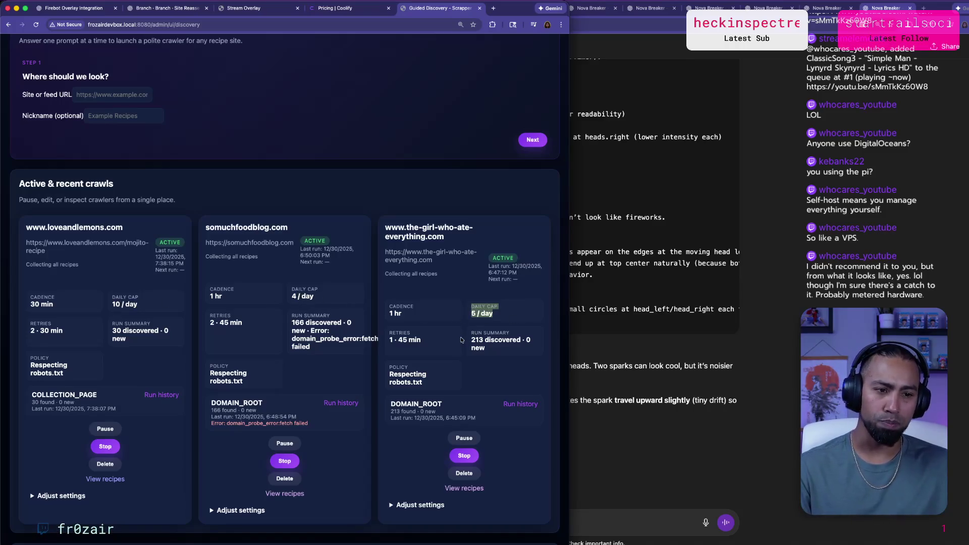
{"action": "scroll", "coordinate": [461, 340], "scroll_direction": "up", "scroll_amount": 5}
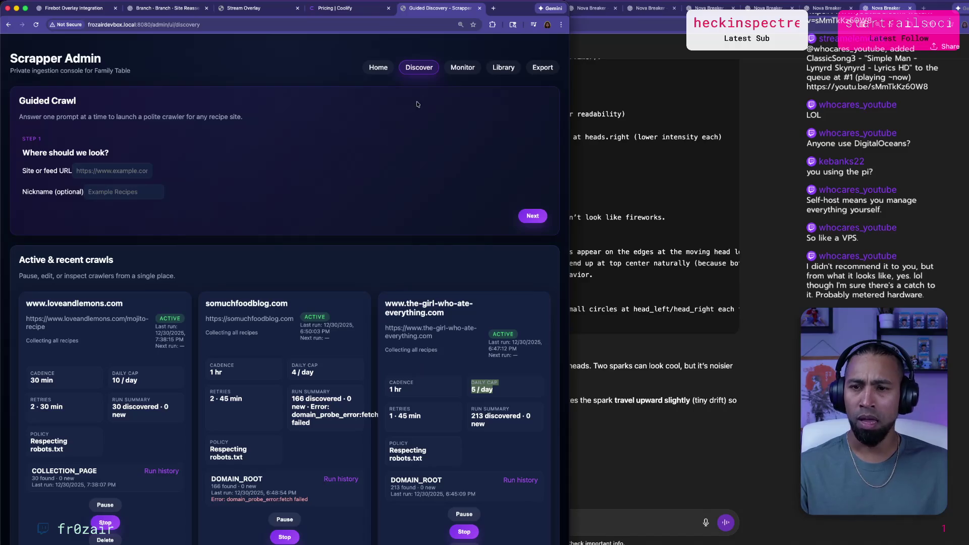
{"action": "left_click", "coordinate": [504, 72]}
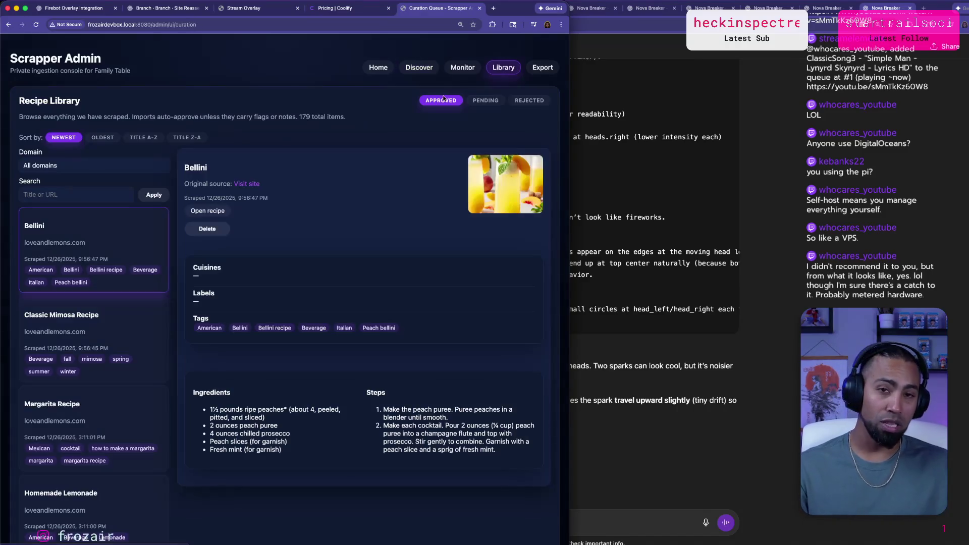
View the Classic Mimosa, Margarita and Homemade Lemonade recipe details.
{"action": "scroll", "coordinate": [307, 262], "scroll_direction": "down", "scroll_amount": 3}
{"action": "scroll", "coordinate": [307, 262], "scroll_direction": "up", "scroll_amount": 3}
{"action": "left_click", "coordinate": [101, 313]}
{"action": "scroll", "coordinate": [141, 251], "scroll_direction": "down", "scroll_amount": 2}
{"action": "left_click", "coordinate": [113, 352]}
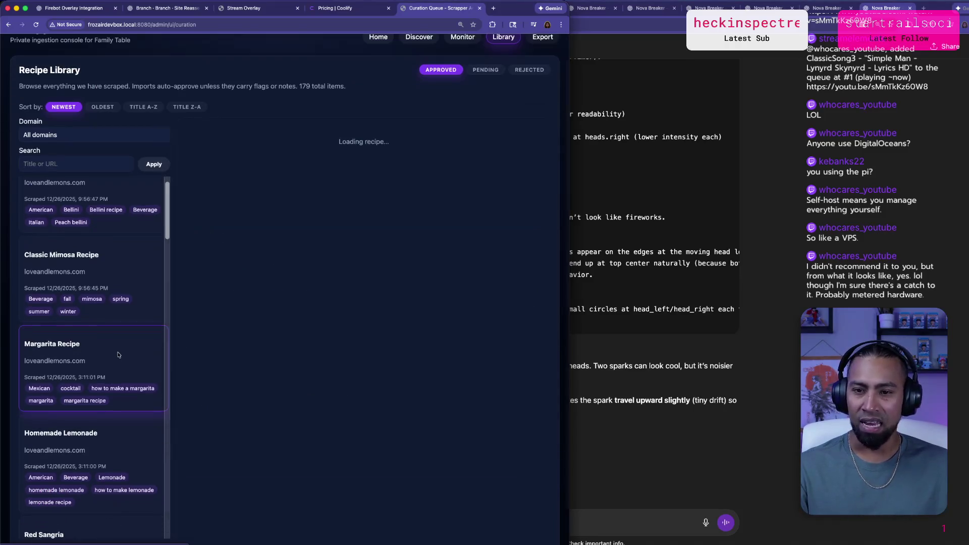
{"action": "scroll", "coordinate": [110, 358], "scroll_direction": "down", "scroll_amount": 3}
{"action": "left_click", "coordinate": [107, 363]}
View Eggnog Snickerdoodle Cookies, Dad's Sunday Sauce and Steakhouse-Style Creamy Horseradish Sauce recipes.
{"action": "scroll", "coordinate": [109, 359], "scroll_direction": "down", "scroll_amount": 3}
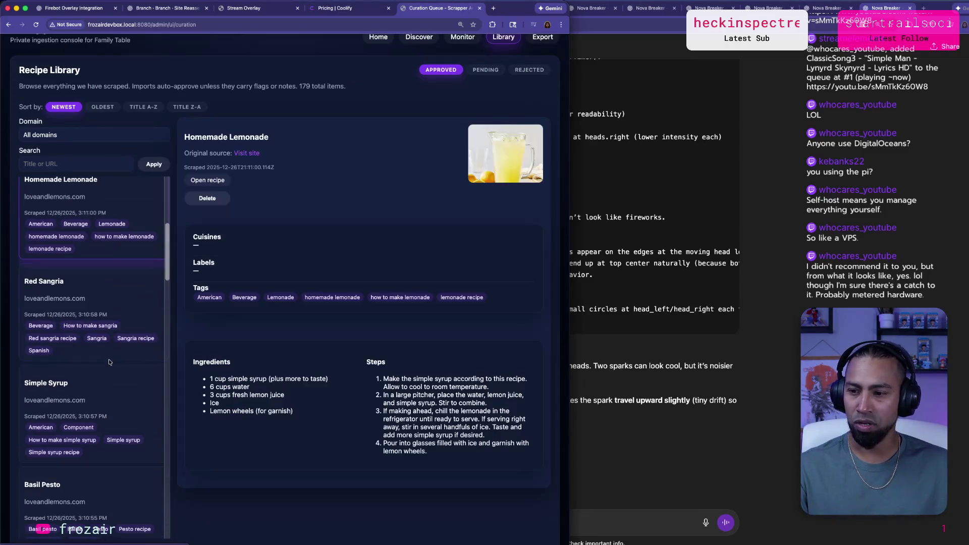
{"action": "scroll", "coordinate": [111, 353], "scroll_direction": "down", "scroll_amount": 5}
{"action": "left_click", "coordinate": [112, 352]}
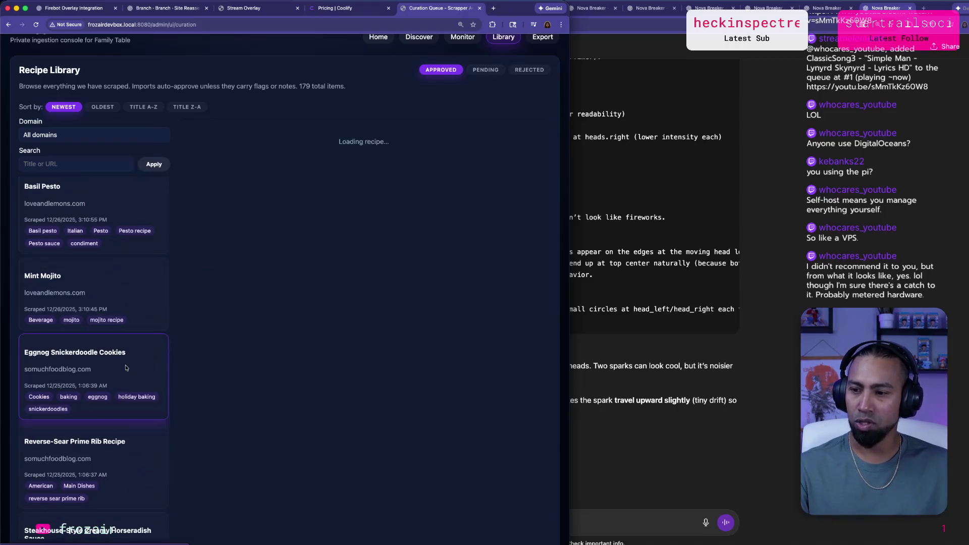
{"action": "scroll", "coordinate": [116, 354], "scroll_direction": "down", "scroll_amount": 5}
{"action": "scroll", "coordinate": [126, 356], "scroll_direction": "down", "scroll_amount": 1}
{"action": "left_click", "coordinate": [127, 356]}
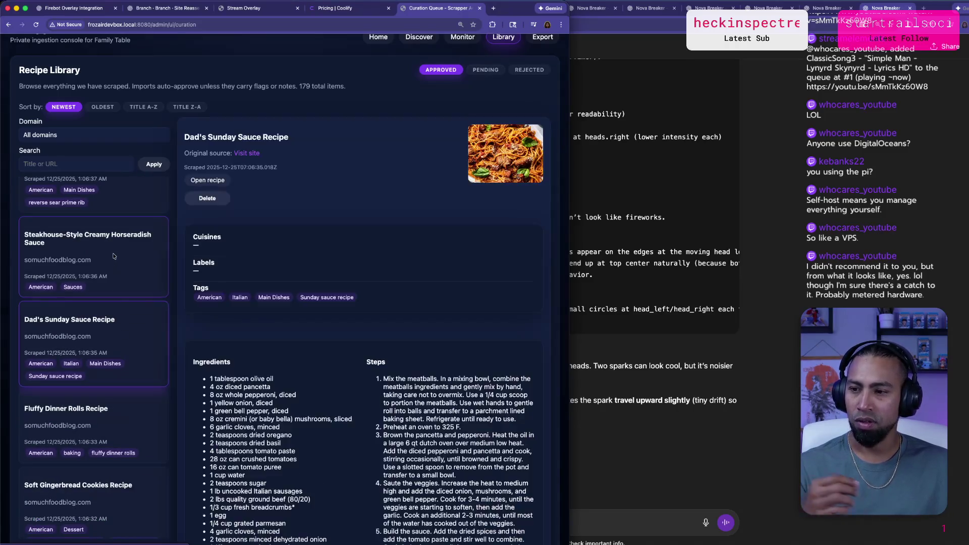
{"action": "left_click", "coordinate": [96, 252]}
{"action": "scroll", "coordinate": [141, 362], "scroll_direction": "down", "scroll_amount": 2}
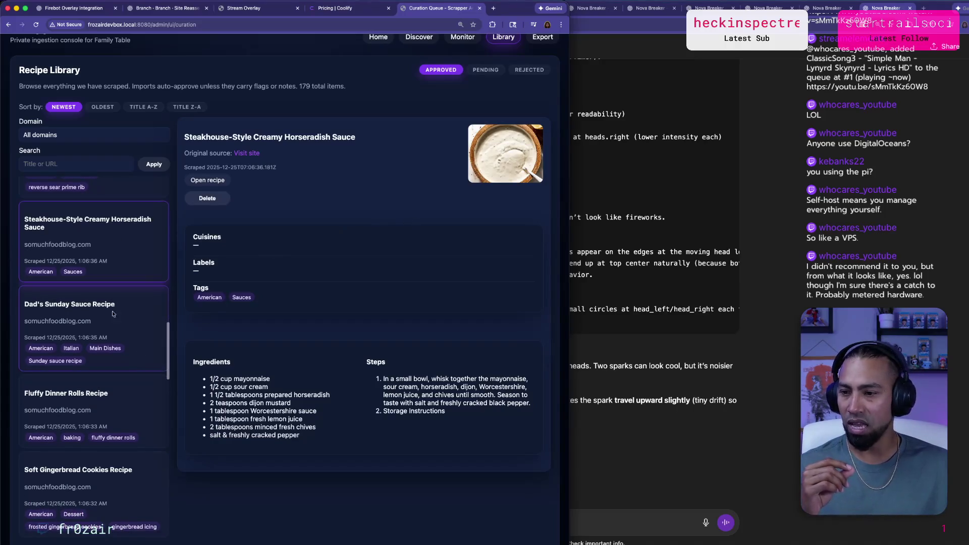
{"action": "left_click", "coordinate": [134, 309]}
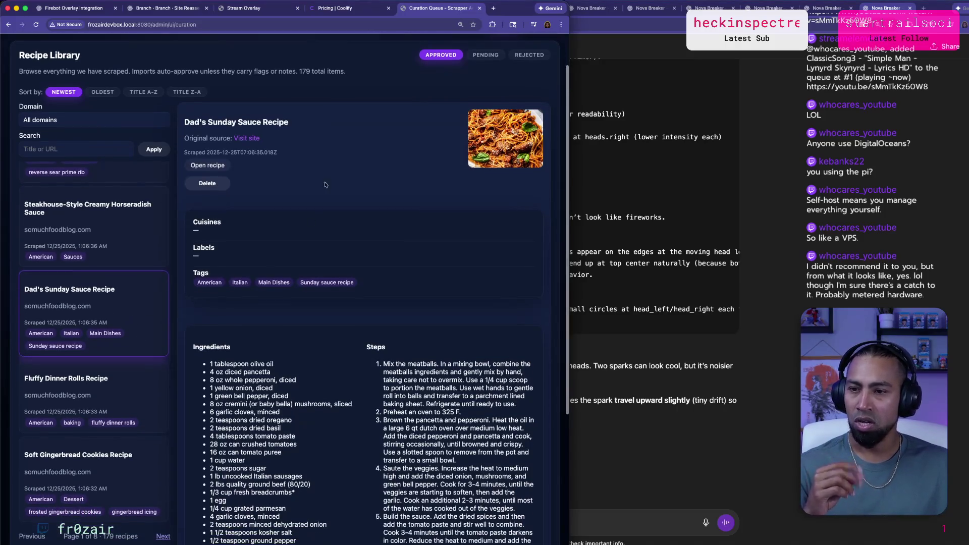
Show the Soft Gingerbread Cookies Recipe and return to the admin home dashboard.
{"action": "scroll", "coordinate": [251, 312], "scroll_direction": "down", "scroll_amount": 1}
{"action": "left_click", "coordinate": [96, 444]}
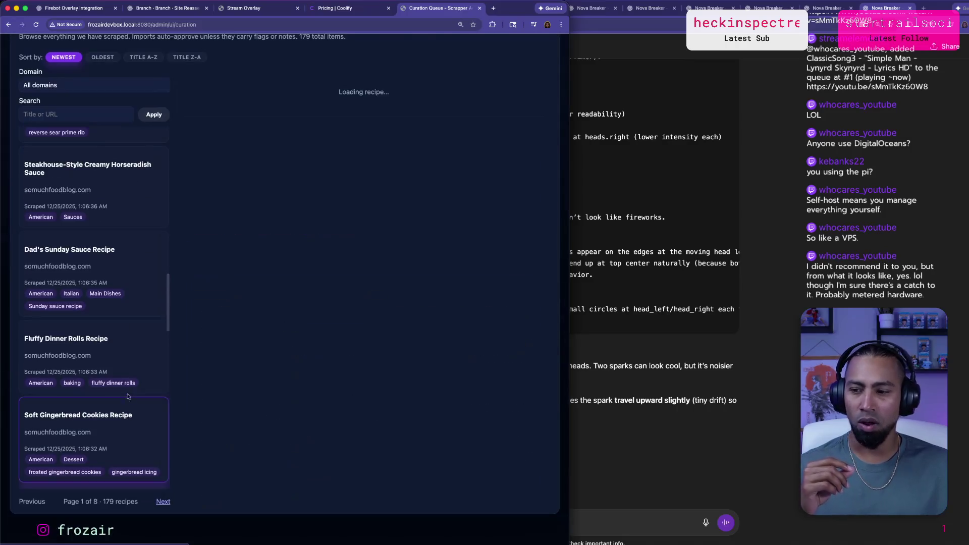
{"action": "scroll", "coordinate": [149, 315], "scroll_direction": "down", "scroll_amount": 4}
{"action": "scroll", "coordinate": [268, 303], "scroll_direction": "down", "scroll_amount": 2}
{"action": "scroll", "coordinate": [388, 291], "scroll_direction": "up", "scroll_amount": 5}
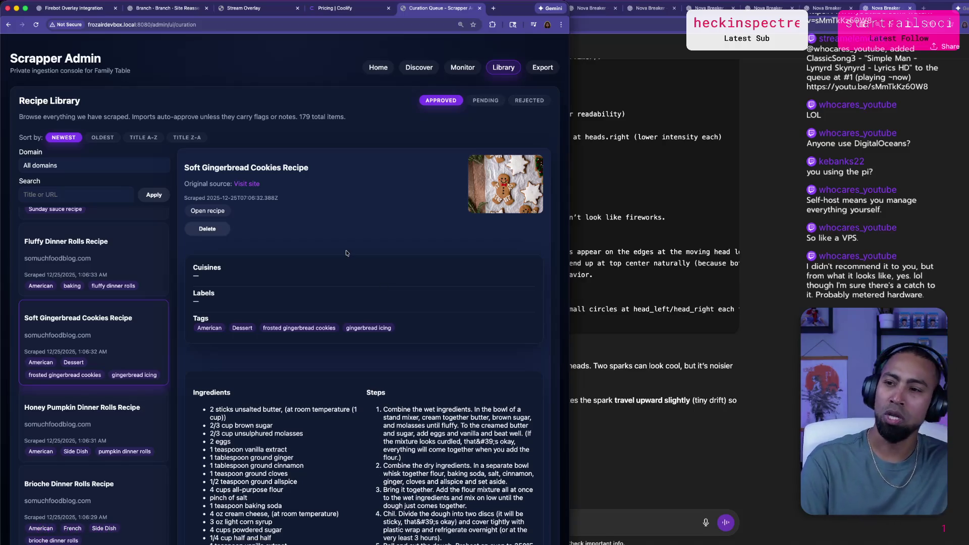
{"action": "left_click", "coordinate": [376, 70]}
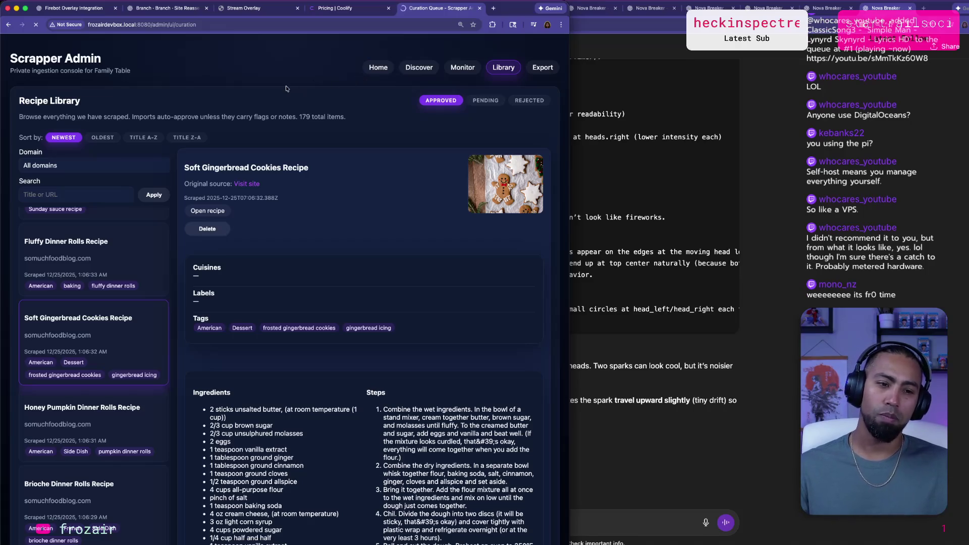
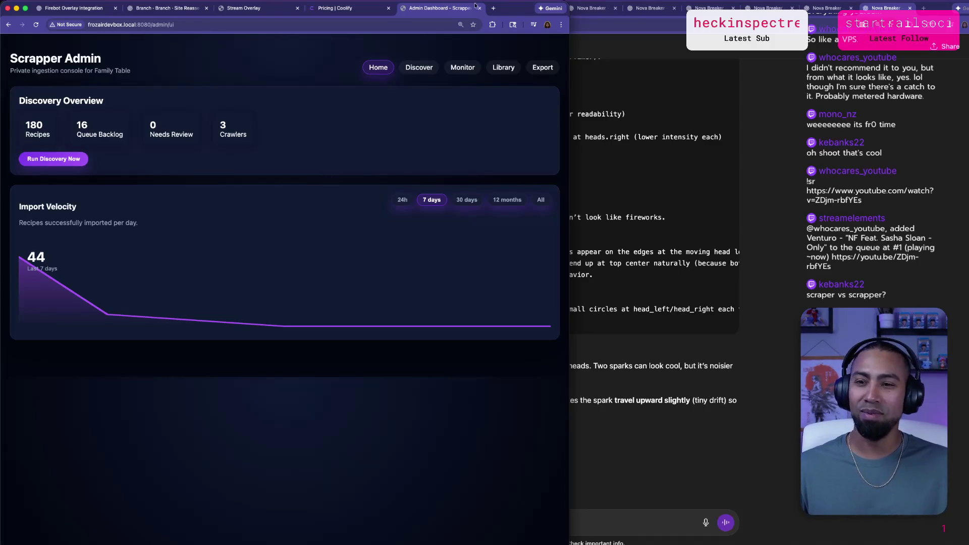
Check the scrapper repository on GitHub, close that tab, and view the Recipe Library.
{"action": "left_click", "coordinate": [491, 8]}
{"action": "type", "text": "github"}
{"action": "key", "text": "Return"}
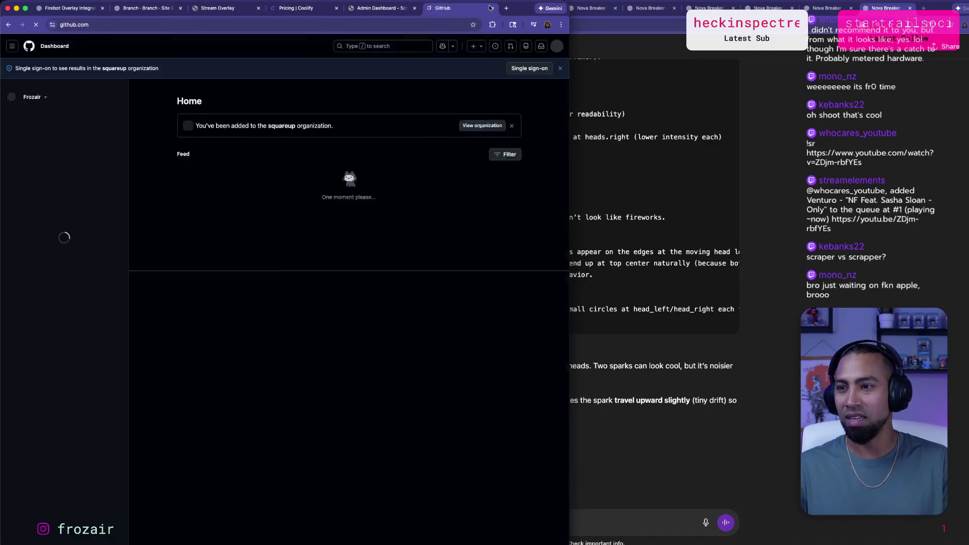
{"action": "left_click", "coordinate": [556, 46]}
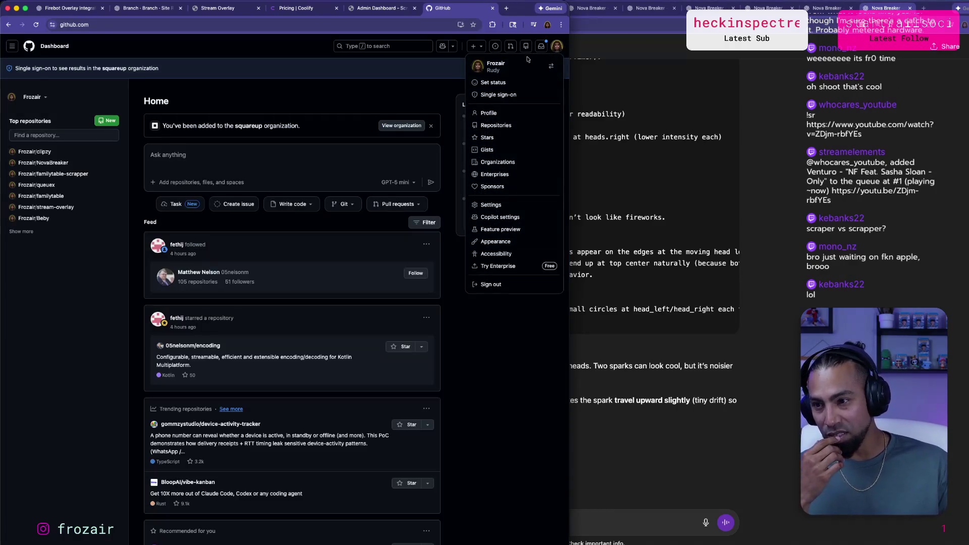
{"action": "mouse_move", "coordinate": [103, 178]}
{"action": "left_mouse_down"}
{"action": "mouse_move", "coordinate": [51, 174]}
{"action": "mouse_move", "coordinate": [67, 175]}
{"action": "left_mouse_up"}
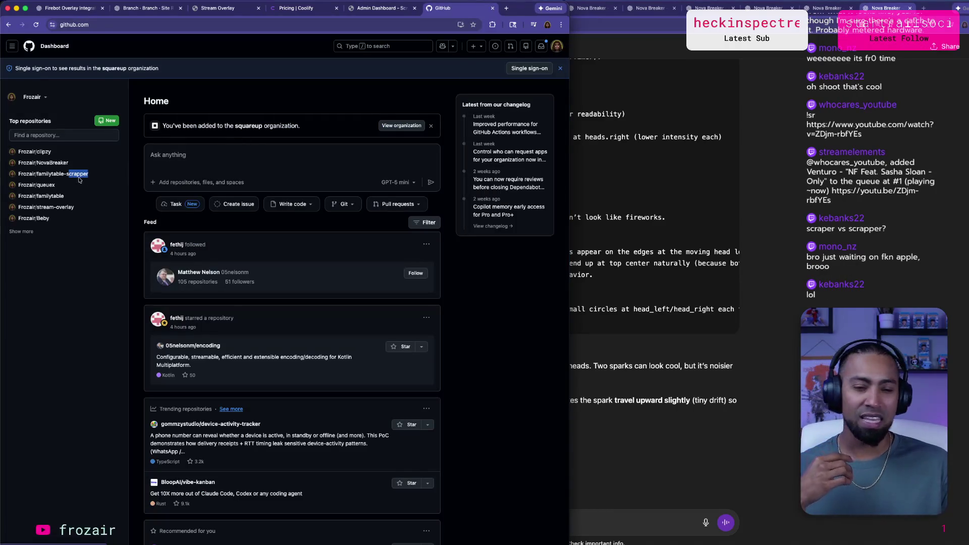
{"action": "key", "text": "super+w"}
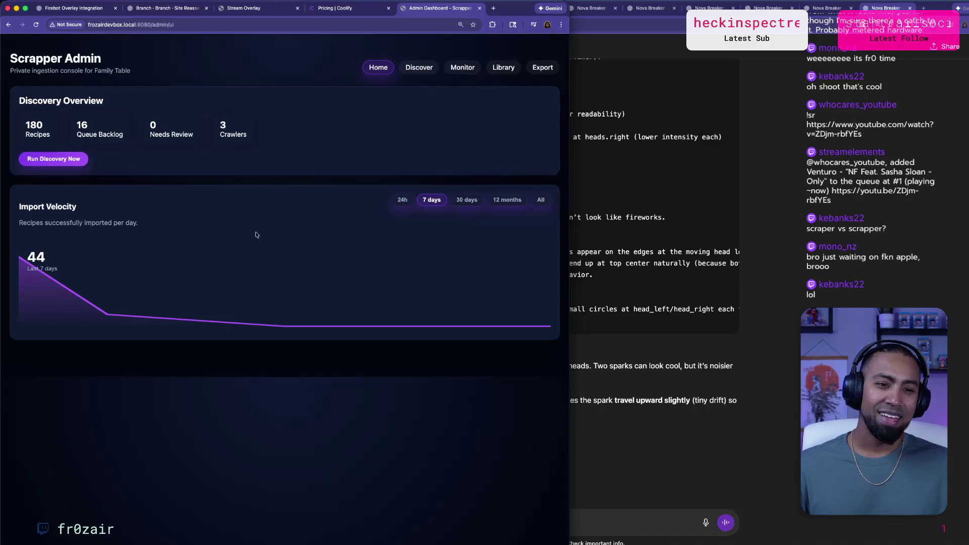
{"action": "left_click", "coordinate": [504, 67]}
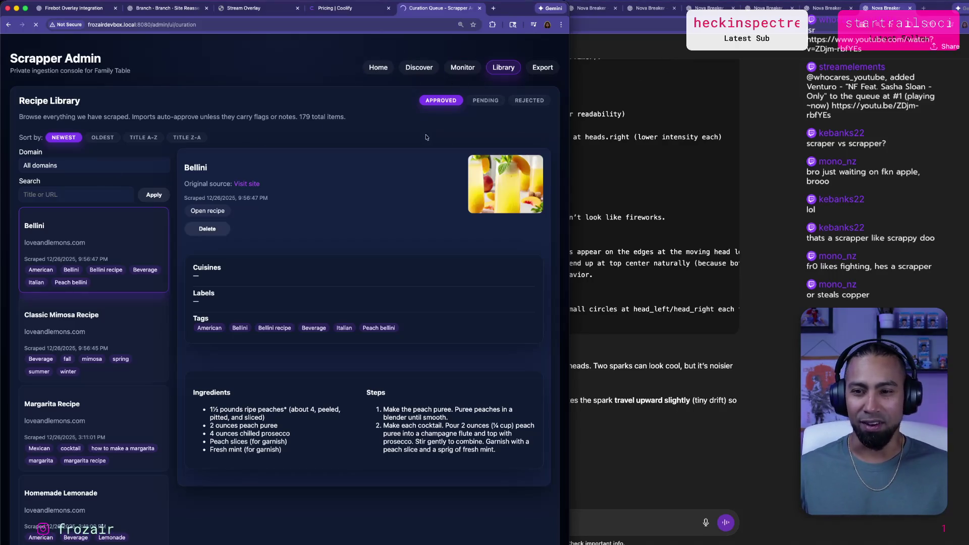
Close the Scrapper Admin tab and load localhost:3000/admin/login from the address suggestions.
{"action": "left_click", "coordinate": [479, 8]}
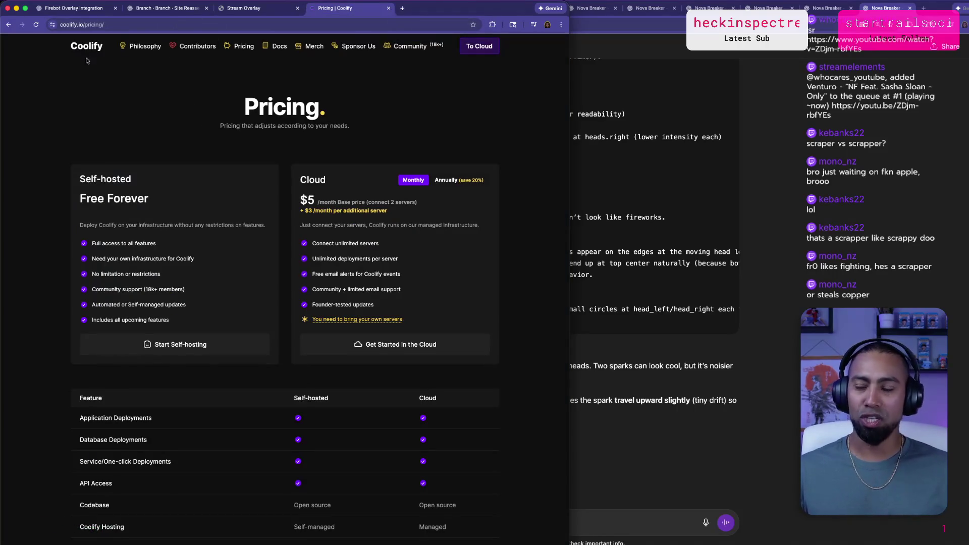
{"action": "left_click", "coordinate": [402, 8]}
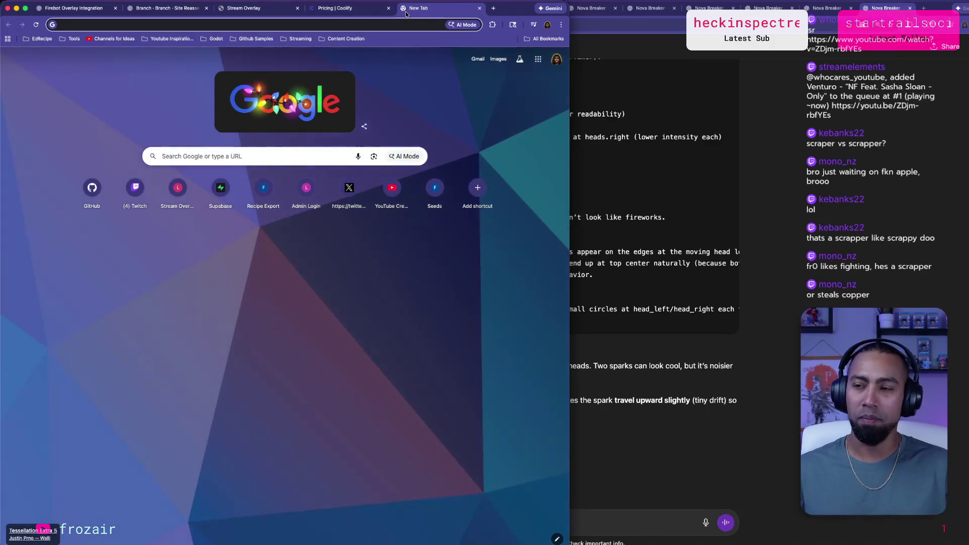
{"action": "type", "text": "l"}
{"action": "key", "text": "BackSpace"}
{"action": "type", "text": "localhost:5173"}
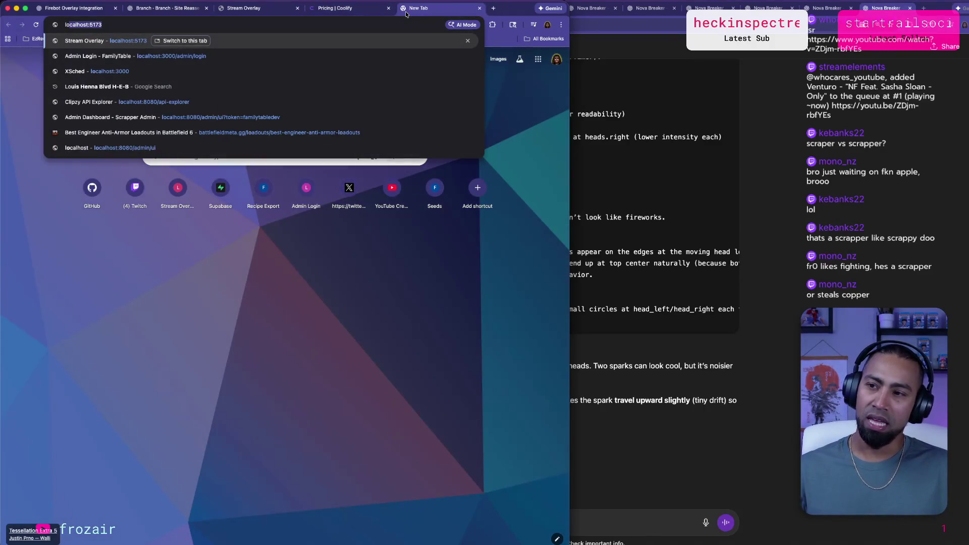
{"action": "key", "text": "Down"}
{"action": "key", "text": "Down"}
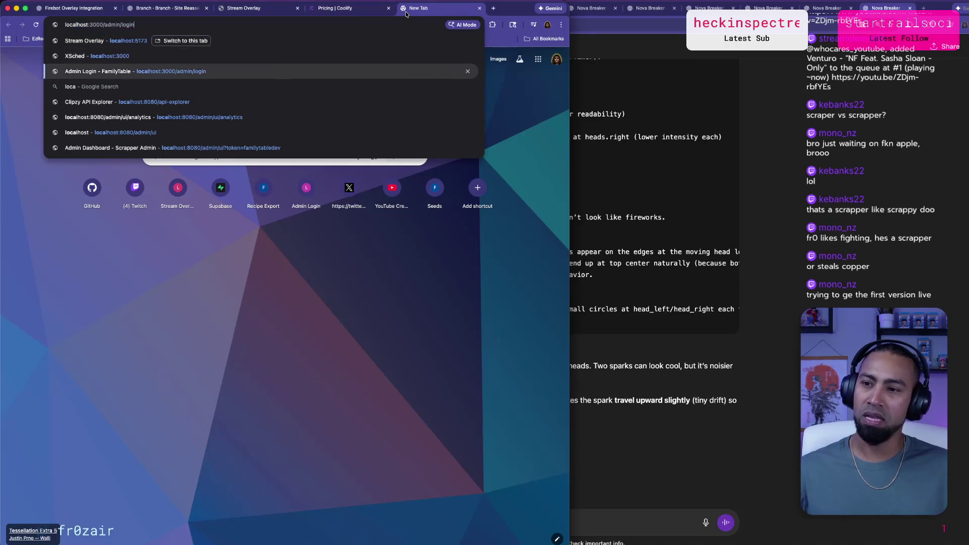
{"action": "key", "text": "Return"}
Zoom the login page to 125% and sign in with the saved username and the account password.
{"action": "left_click", "coordinate": [269, 135]}
{"action": "left_click", "coordinate": [323, 103]}
{"action": "key", "text": "super+equal"}
{"action": "left_click", "coordinate": [313, 155]}
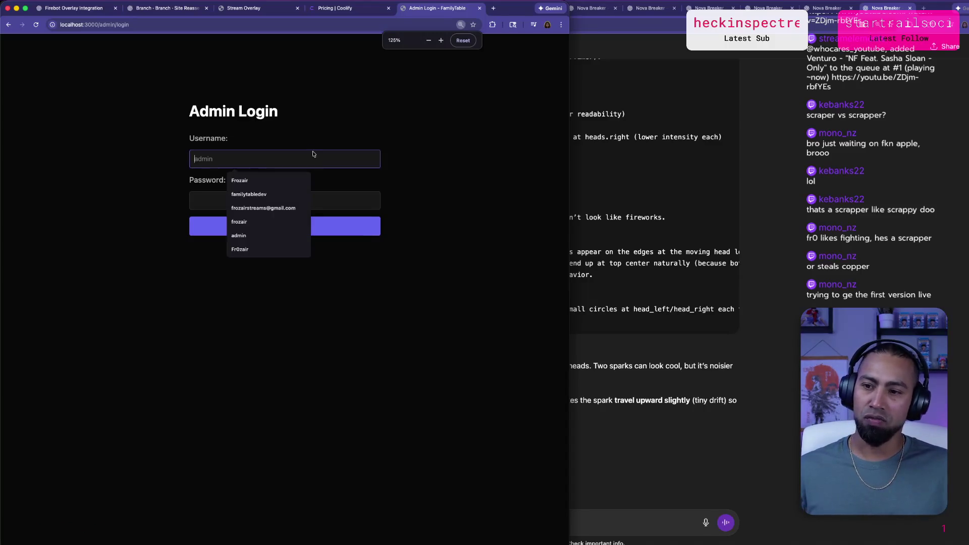
{"action": "type", "text": "f"}
{"action": "key", "text": "Down"}
{"action": "key", "text": "Down"}
{"action": "key", "text": "Return"}
{"action": "key", "text": "Tab"}
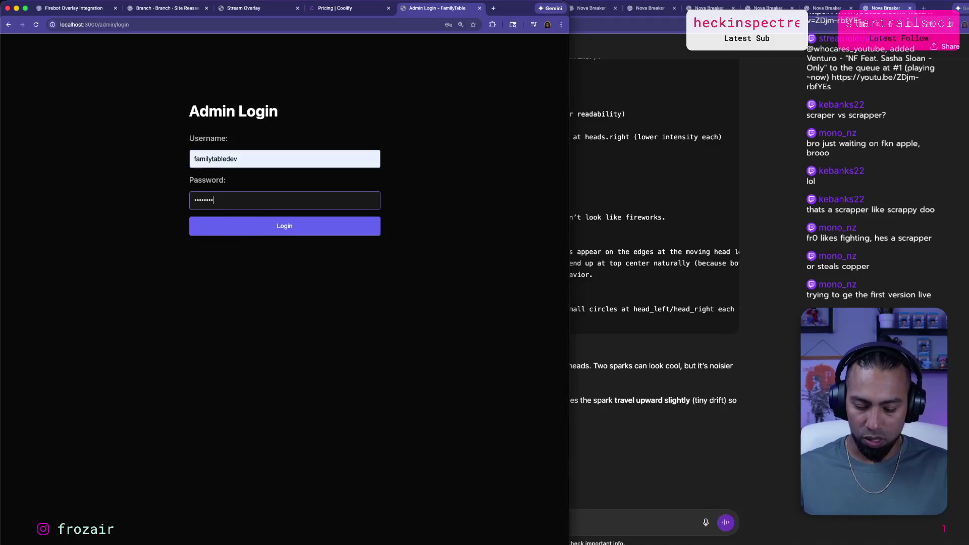
{"action": "type", "text": "***"}
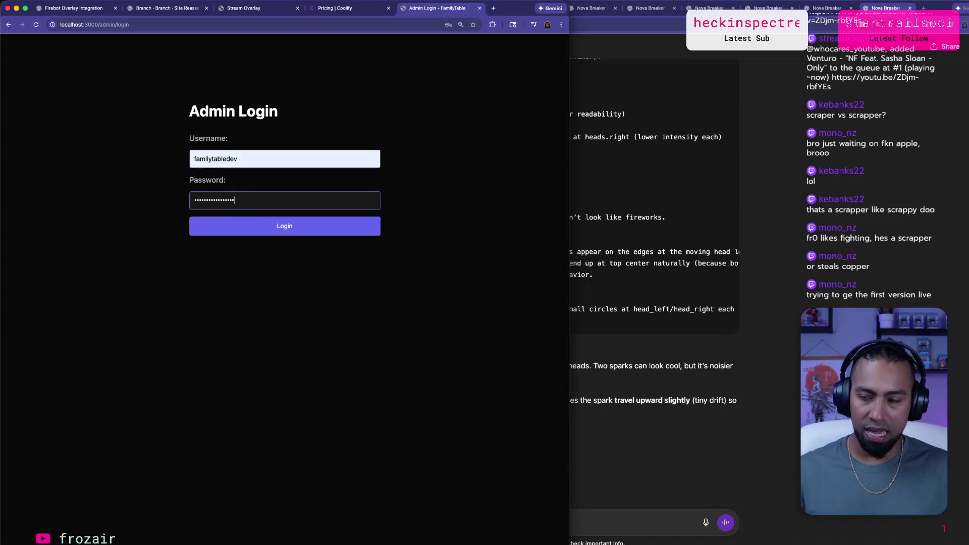
{"action": "key", "text": "Return"}
{"action": "scroll", "coordinate": [385, 146], "scroll_direction": "down", "scroll_amount": 5}
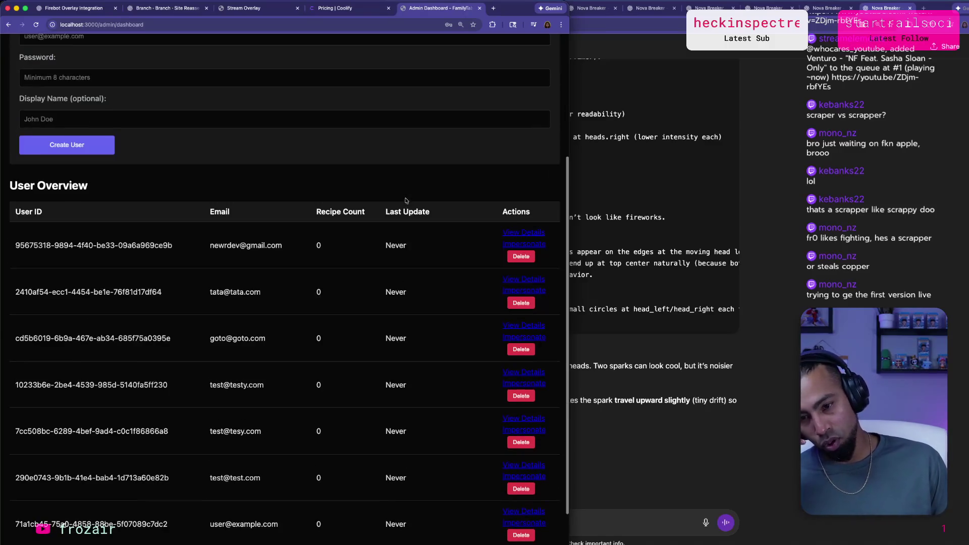
Browse the API docs for the /auth/login, /auth/register, /auth/refresh and /auth/me endpoints.
{"action": "scroll", "coordinate": [60, 165], "scroll_direction": "up", "scroll_amount": 5}
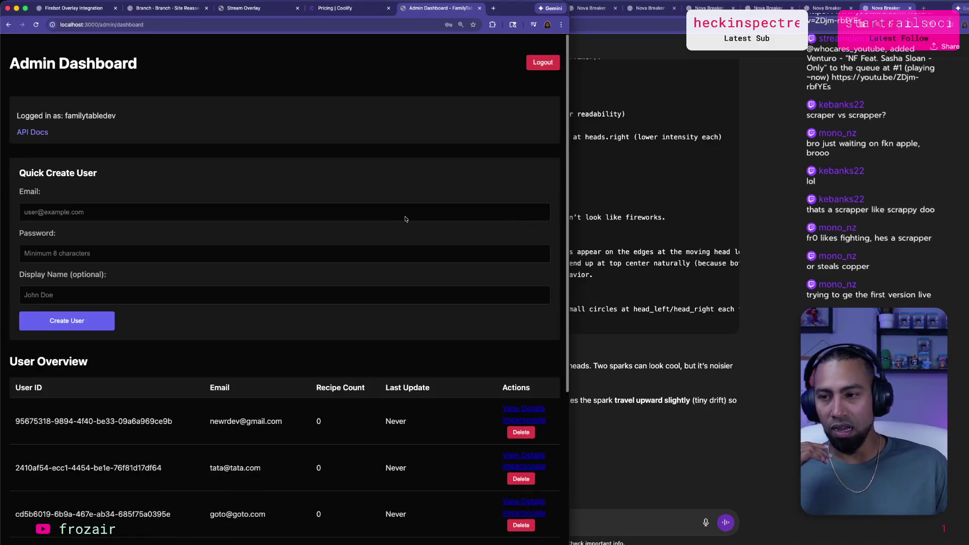
{"action": "left_click", "coordinate": [44, 133]}
{"action": "left_click", "coordinate": [55, 117]}
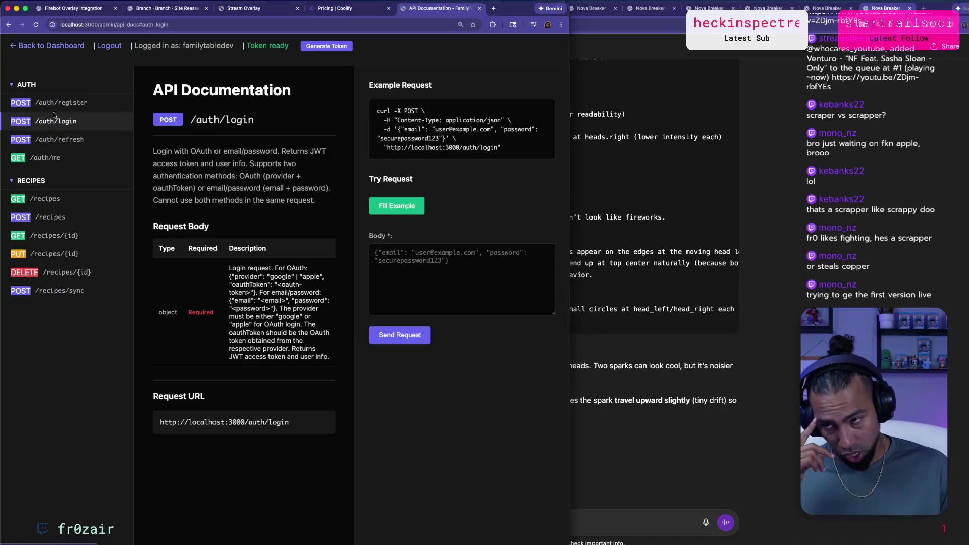
{"action": "left_click", "coordinate": [65, 106]}
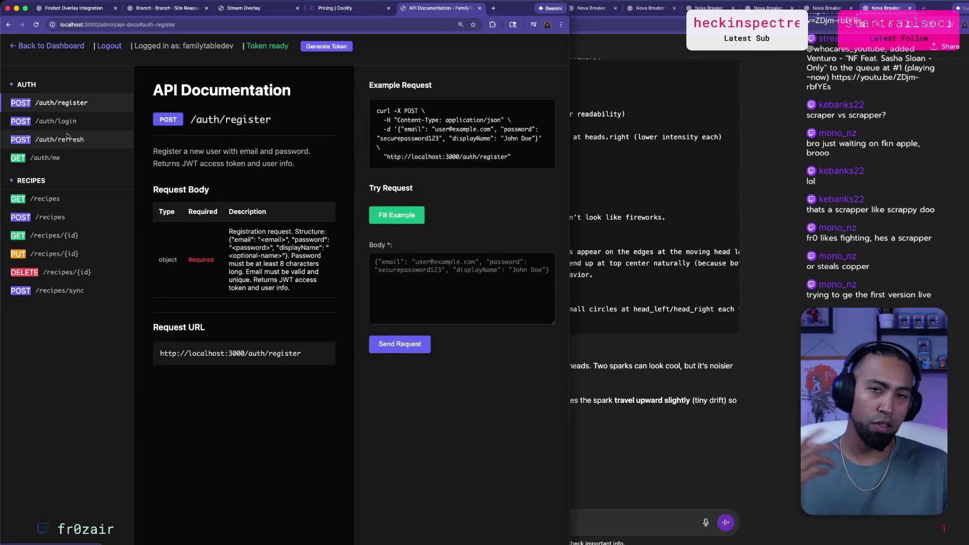
{"action": "left_click", "coordinate": [67, 139]}
{"action": "left_click", "coordinate": [67, 158]}
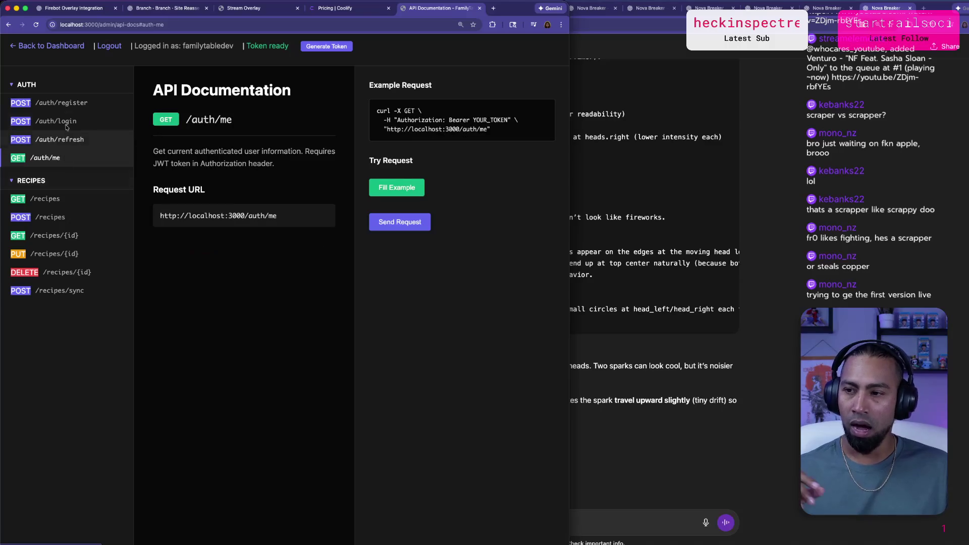
Review the recipe endpoint docs (GET, POST, DELETE, sync, fetch by id) and return to the dashboard.
{"action": "left_click", "coordinate": [68, 198]}
{"action": "left_click", "coordinate": [70, 217]}
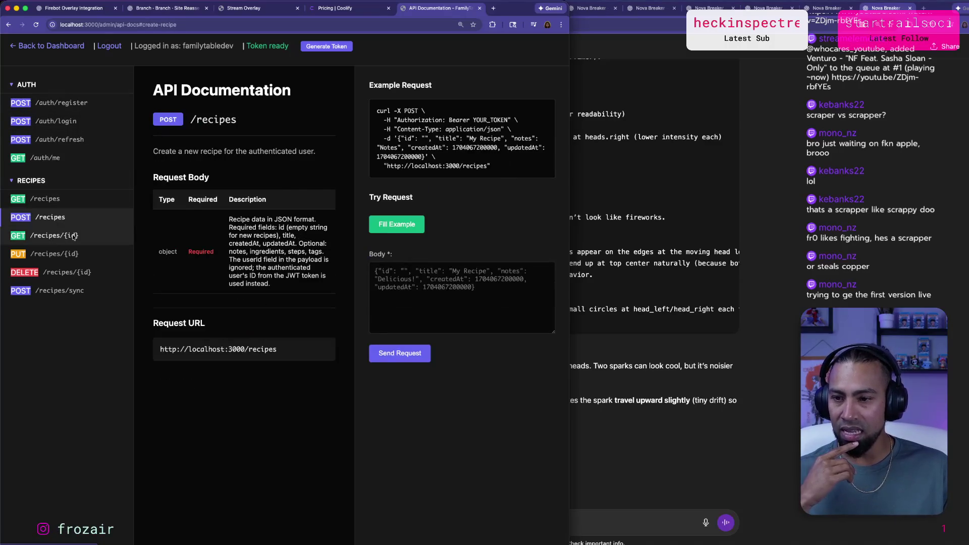
{"action": "left_click", "coordinate": [74, 236]}
{"action": "left_click", "coordinate": [84, 255]}
{"action": "left_click", "coordinate": [78, 273]}
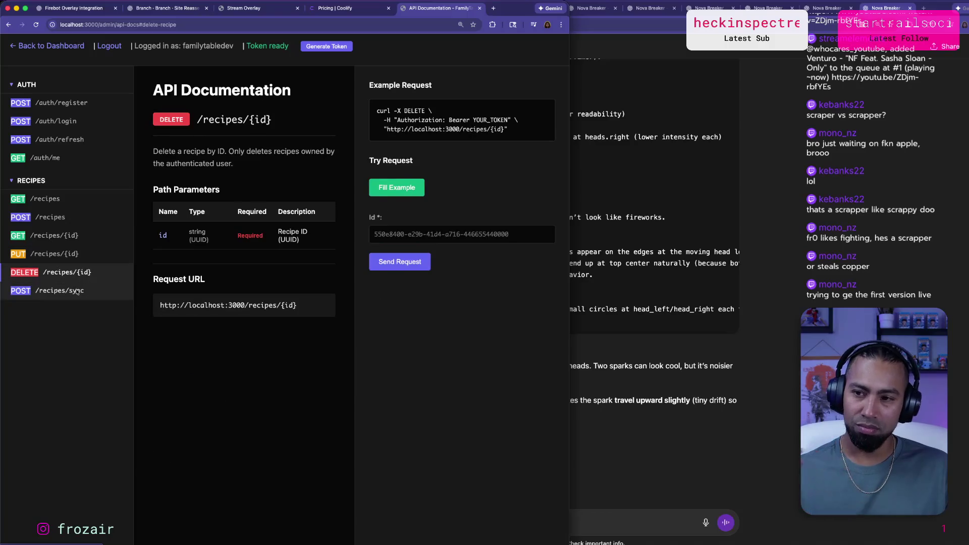
{"action": "left_click", "coordinate": [77, 291]}
{"action": "left_click", "coordinate": [90, 242]}
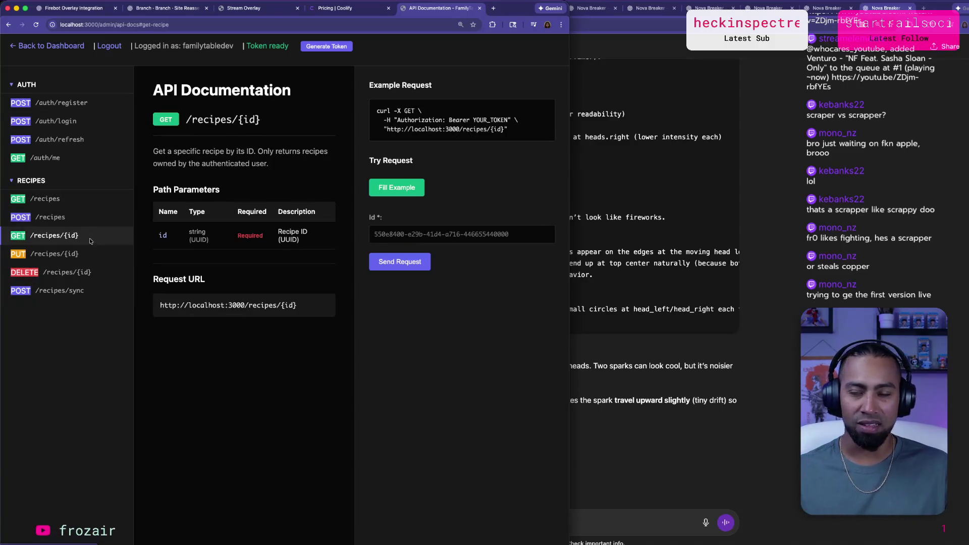
{"action": "left_click", "coordinate": [69, 49]}
View the example user's details, impersonate the test user in the API docs, then return to the dashboard.
{"action": "scroll", "coordinate": [331, 310], "scroll_direction": "down", "scroll_amount": 5}
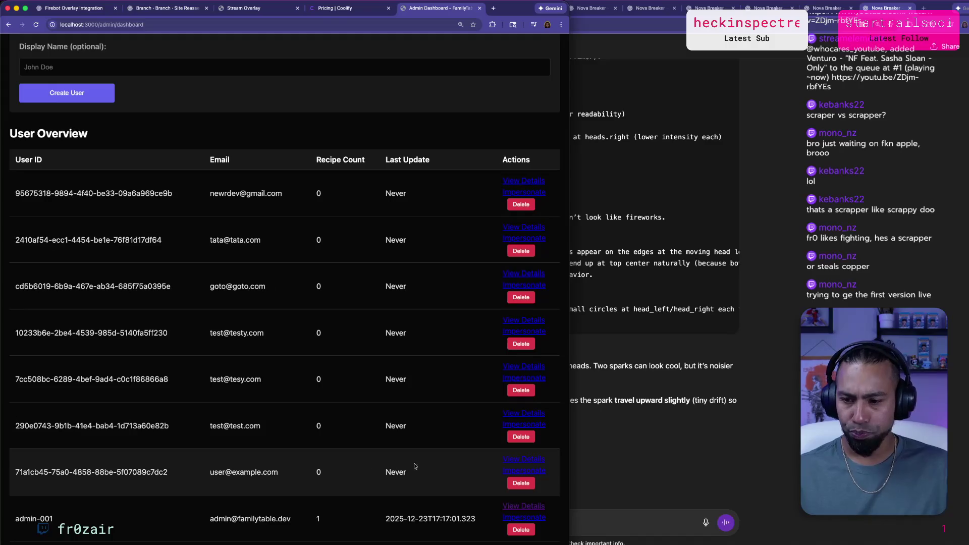
{"action": "left_click", "coordinate": [515, 460]}
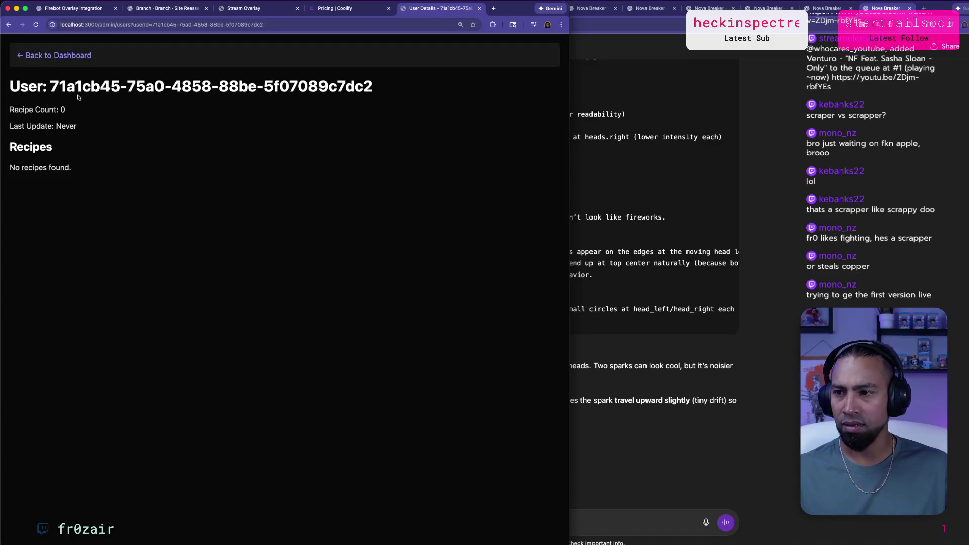
{"action": "left_click", "coordinate": [56, 55]}
{"action": "scroll", "coordinate": [537, 450], "scroll_direction": "down", "scroll_amount": 5}
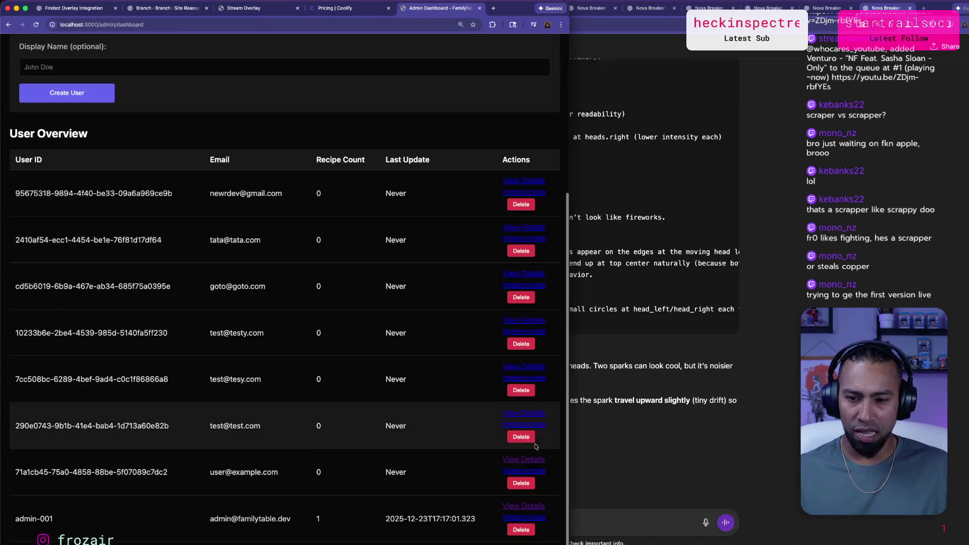
{"action": "left_click", "coordinate": [538, 427]}
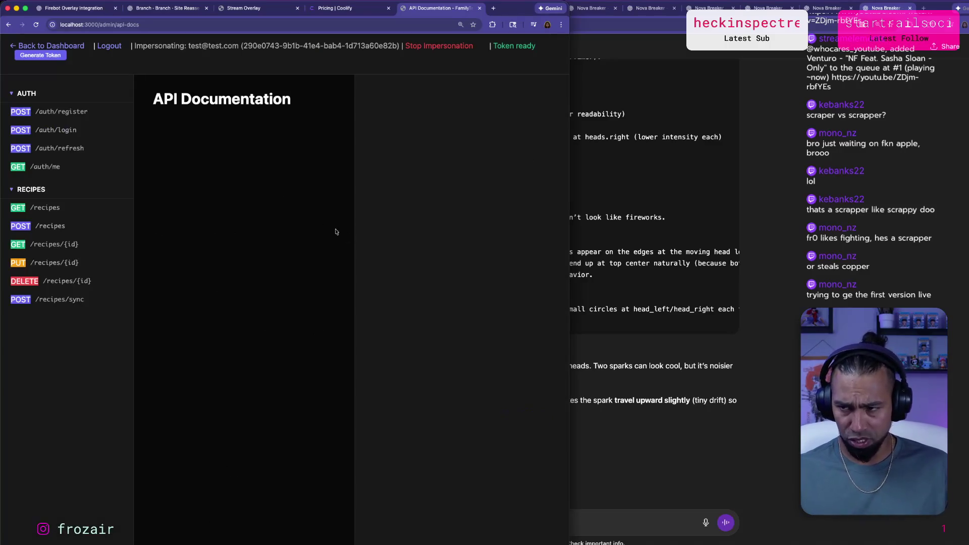
{"action": "left_click", "coordinate": [101, 207]}
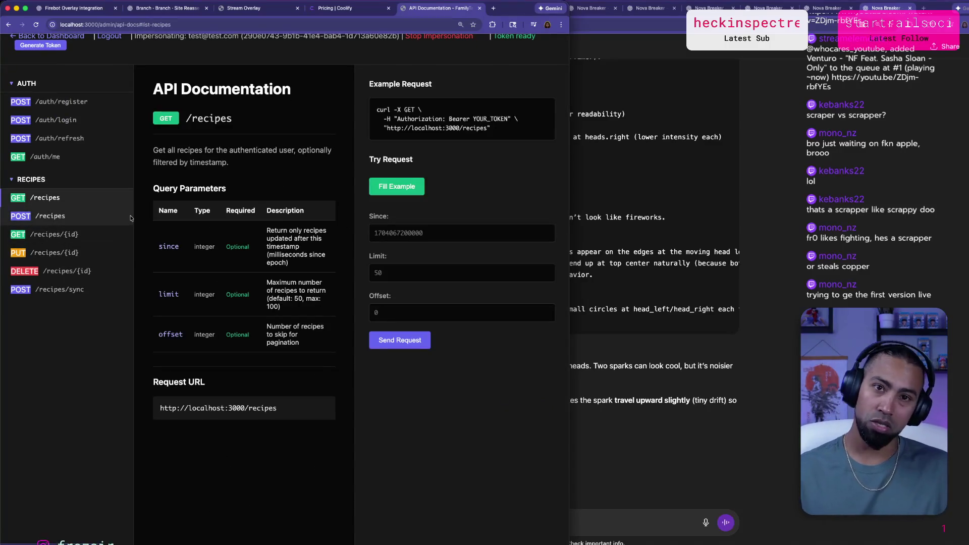
{"action": "scroll", "coordinate": [300, 230], "scroll_direction": "up", "scroll_amount": 1}
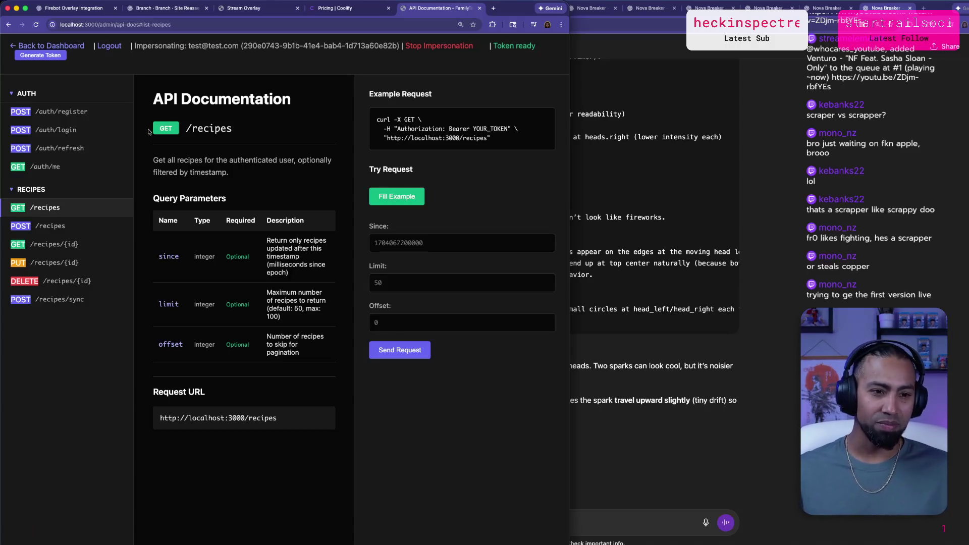
{"action": "left_click", "coordinate": [49, 46]}
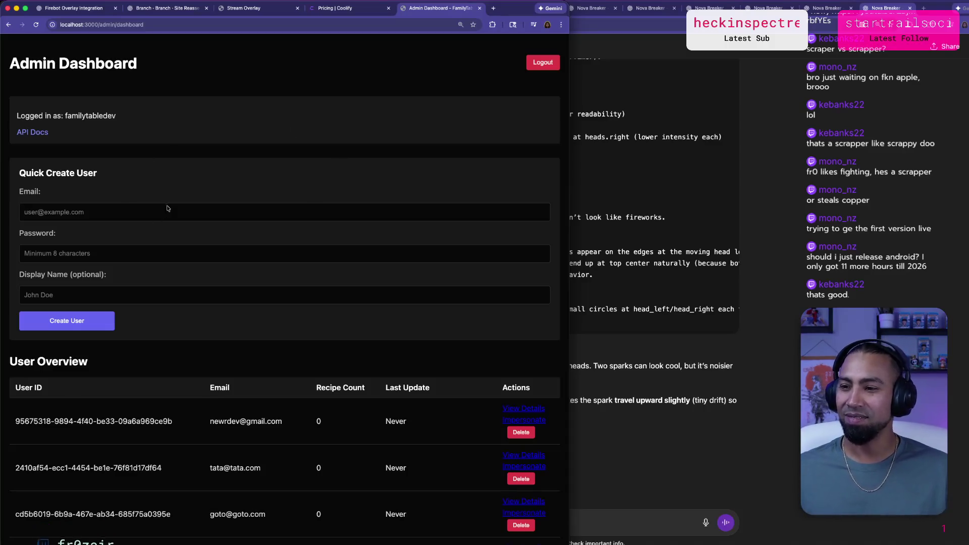
Delete the first user in the User Overview and confirm with OK.
{"action": "scroll", "coordinate": [379, 237], "scroll_direction": "down", "scroll_amount": 5}
{"action": "scroll", "coordinate": [424, 147], "scroll_direction": "up", "scroll_amount": 4}
{"action": "scroll", "coordinate": [389, 163], "scroll_direction": "down", "scroll_amount": 4}
{"action": "scroll", "coordinate": [289, 168], "scroll_direction": "up", "scroll_amount": 3}
{"action": "scroll", "coordinate": [293, 165], "scroll_direction": "down", "scroll_amount": 3}
{"action": "scroll", "coordinate": [292, 165], "scroll_direction": "up", "scroll_amount": 4}
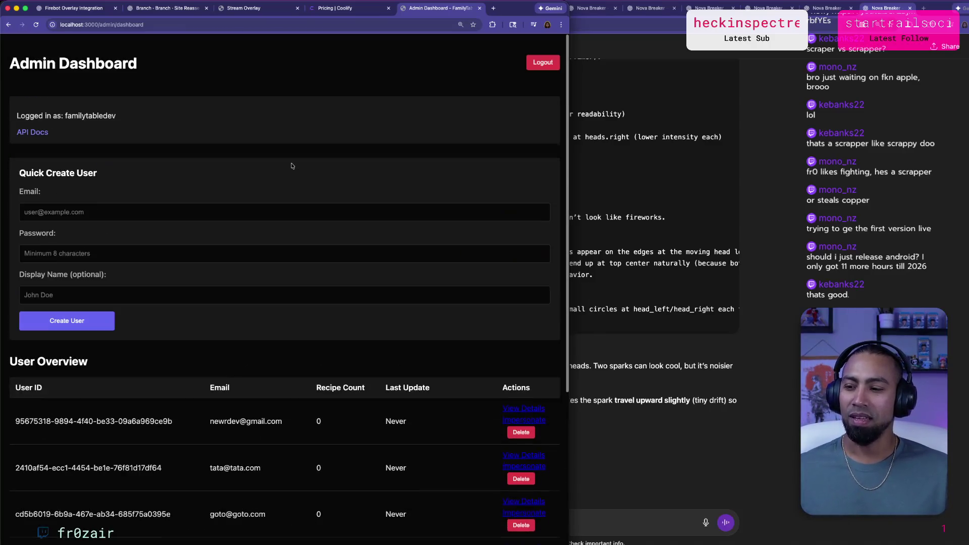
{"action": "scroll", "coordinate": [231, 242], "scroll_direction": "down", "scroll_amount": 5}
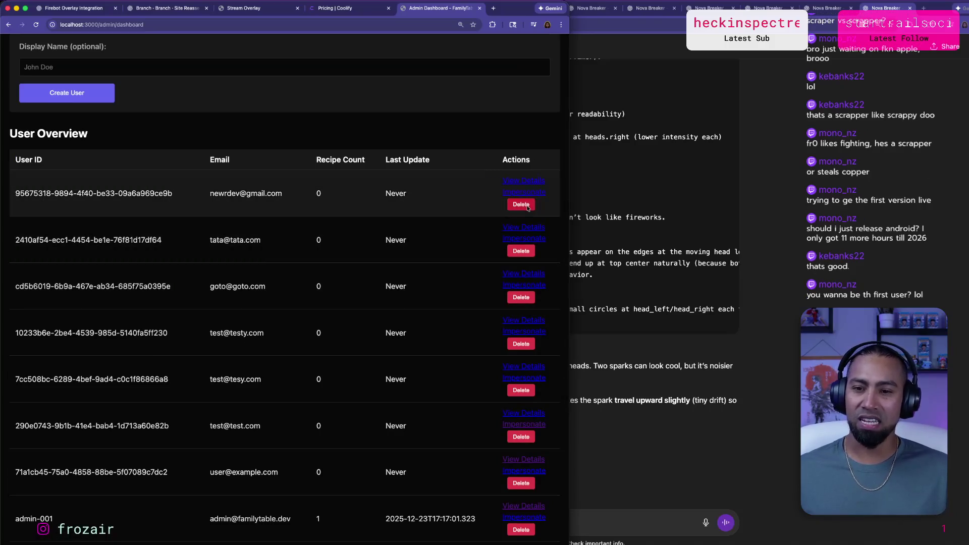
{"action": "left_click", "coordinate": [521, 205]}
{"action": "left_click", "coordinate": [361, 86]}
Delete the next user in the overview and confirm with OK.
{"action": "scroll", "coordinate": [342, 162], "scroll_direction": "down", "scroll_amount": 5}
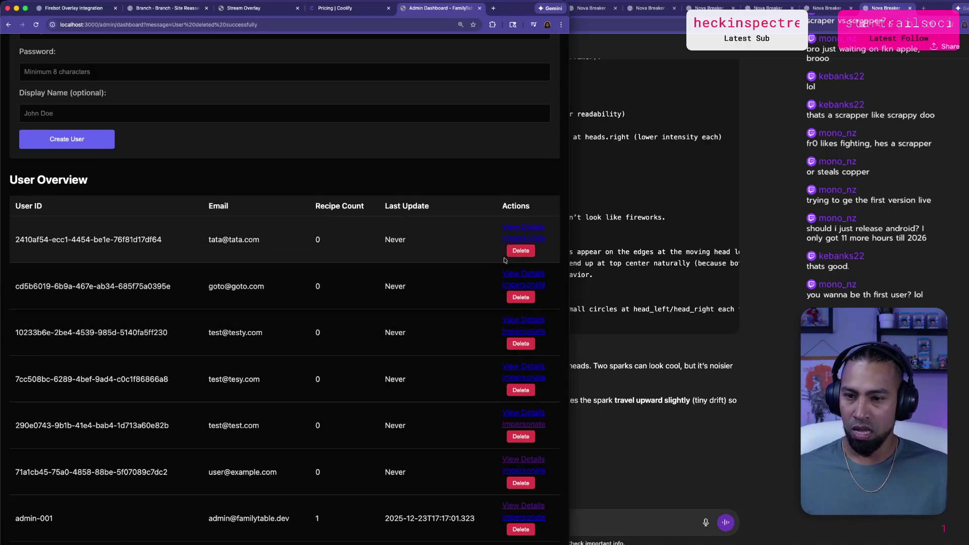
{"action": "left_click", "coordinate": [521, 251]}
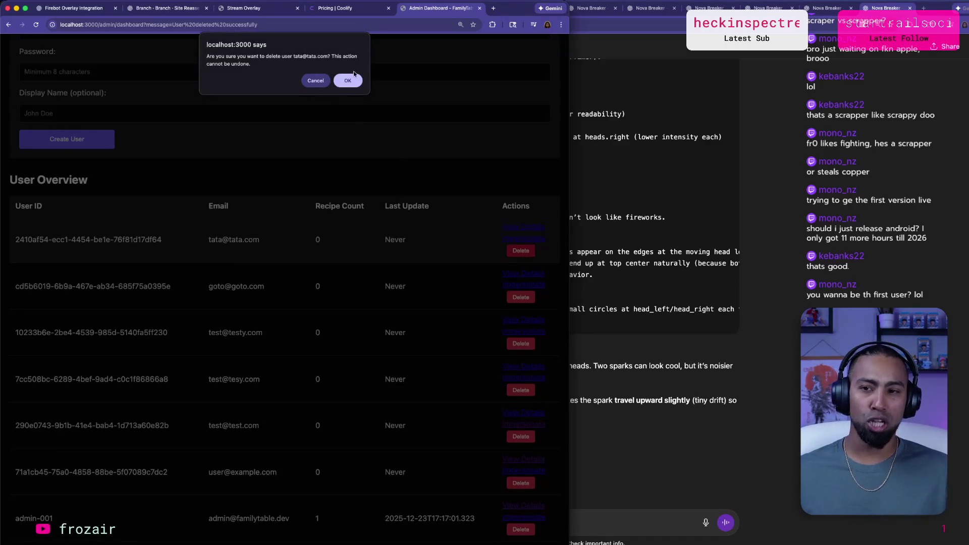
{"action": "left_click", "coordinate": [350, 80]}
{"action": "scroll", "coordinate": [410, 364], "scroll_direction": "down", "scroll_amount": 5}
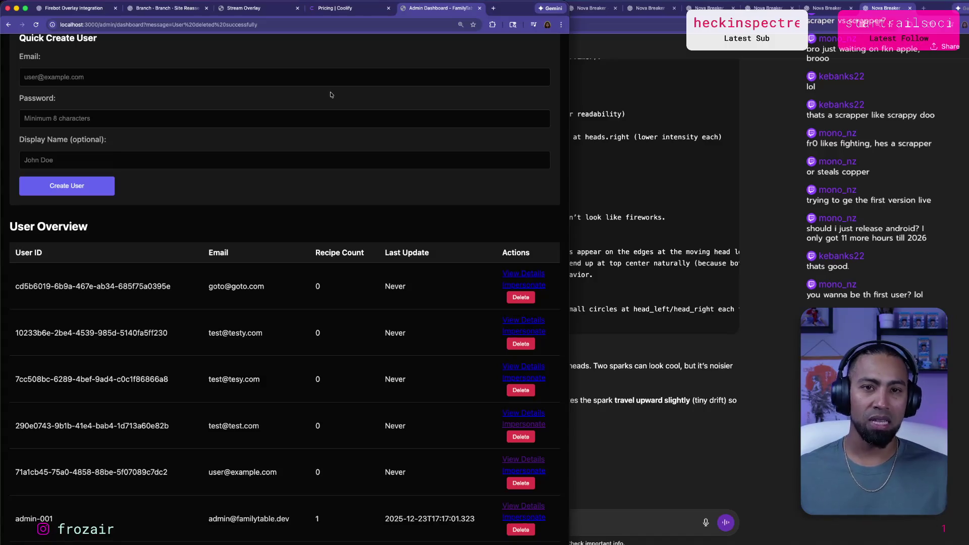
{"action": "key", "text": "super+Tab"}
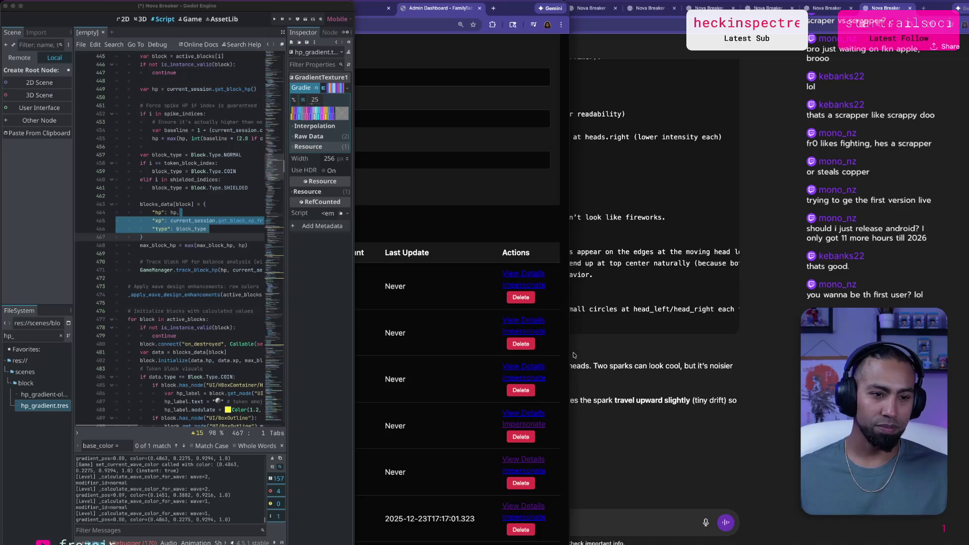
{"action": "left_click", "coordinate": [341, 388]}
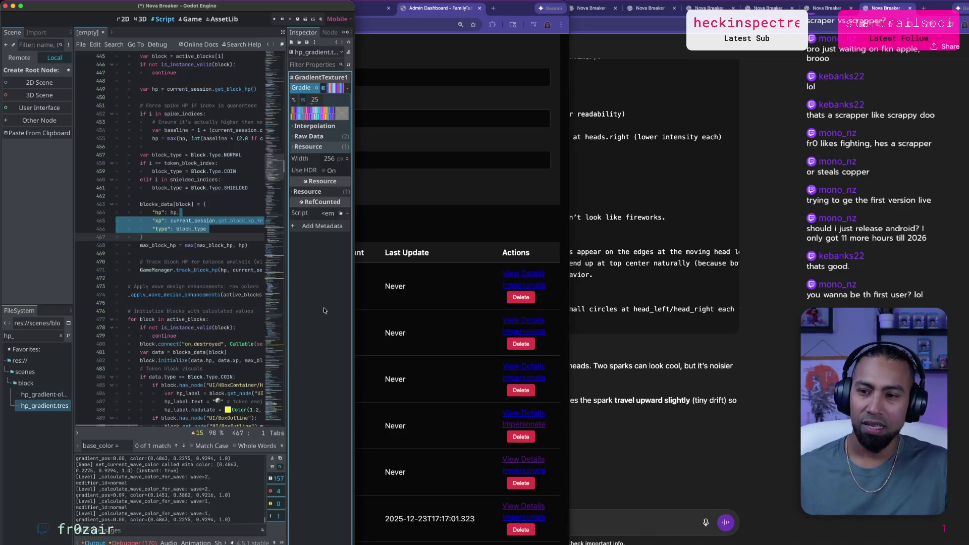
{"action": "left_click", "coordinate": [298, 19]}
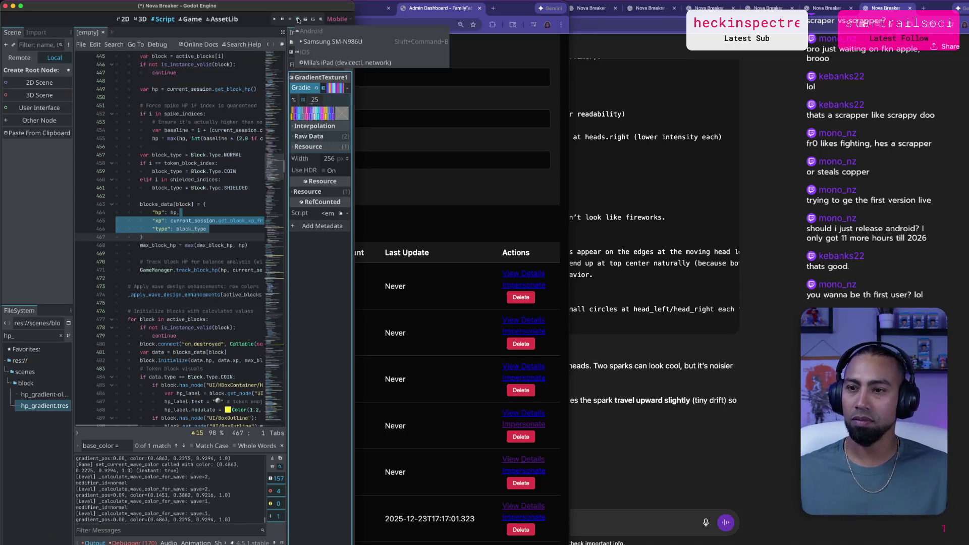
{"action": "key", "text": "Escape"}
{"action": "key", "text": "super+Tab"}
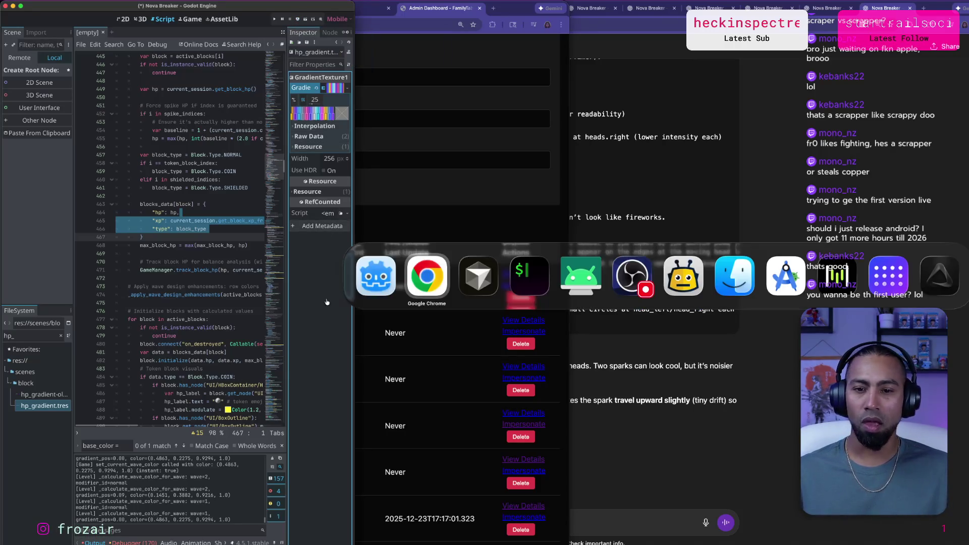
{"action": "key", "text": "super+Tab"}
{"action": "key", "text": "super+Tab"}
{"action": "key", "text": "super+shift+Tab"}
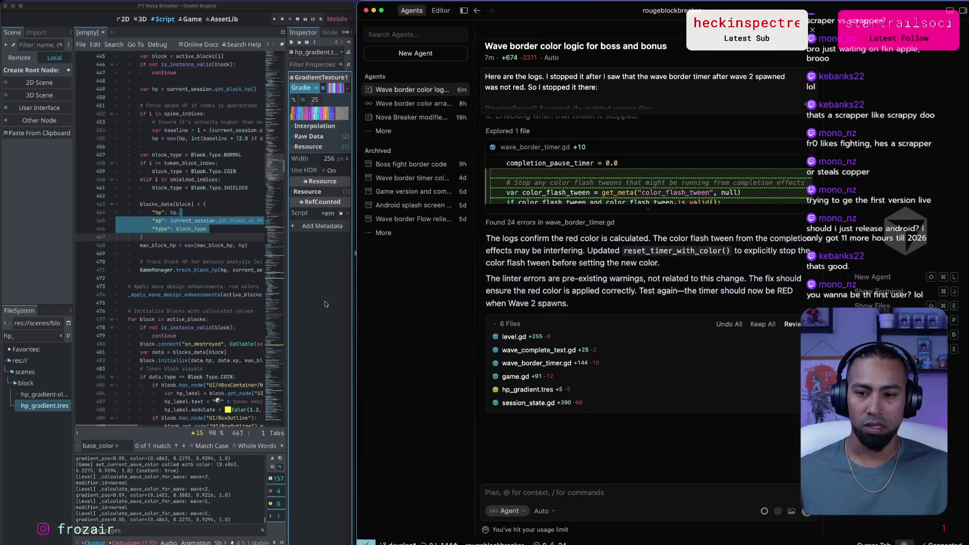
{"action": "key", "text": "super+Tab"}
{"action": "key", "text": "super+Tab"}
{"action": "key", "text": "super+Tab"}
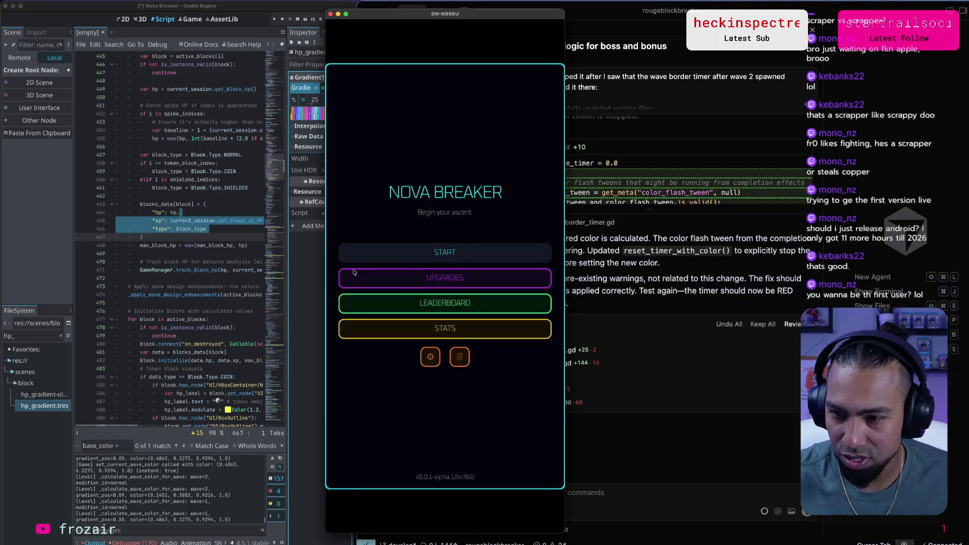
{"action": "left_click", "coordinate": [317, 278]}
{"action": "left_click", "coordinate": [301, 21]}
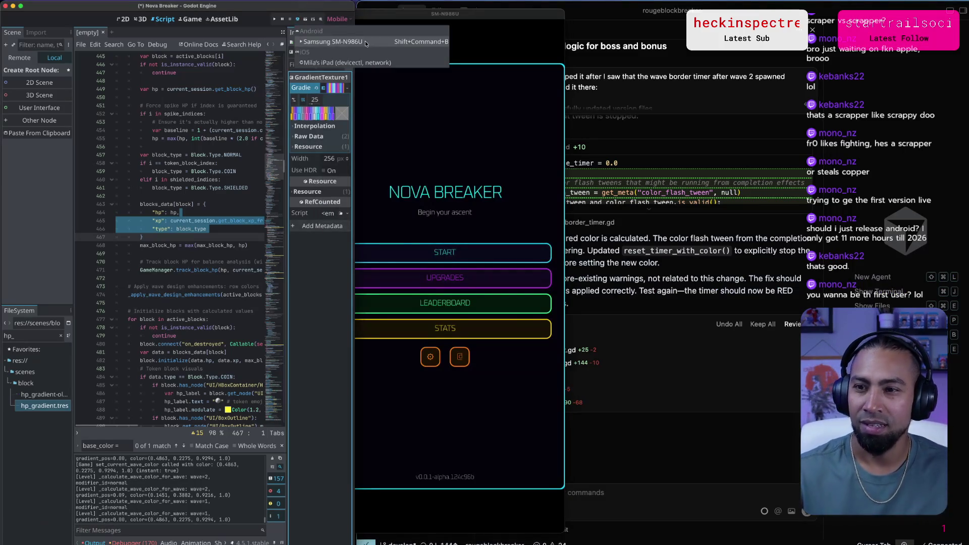
{"action": "left_click", "coordinate": [330, 41]}
{"action": "left_click", "coordinate": [469, 93]}
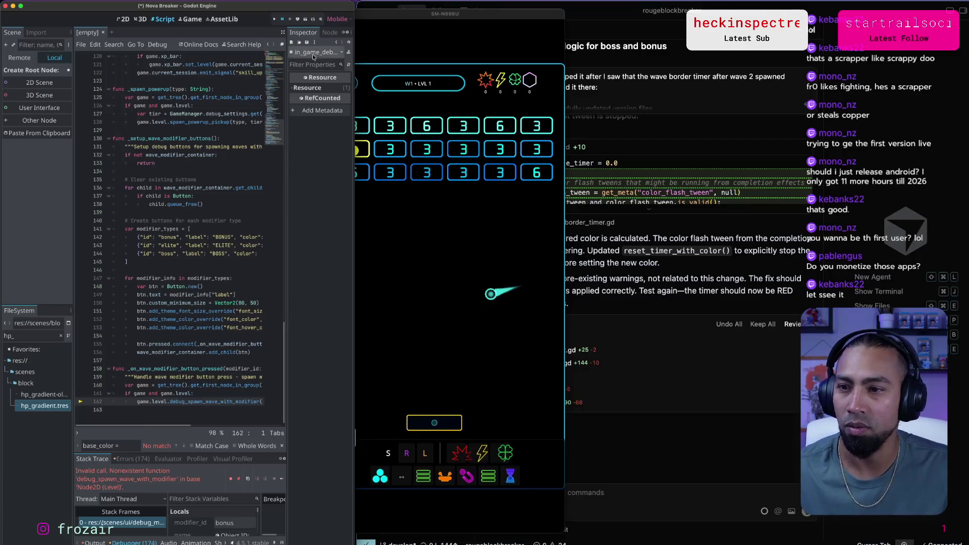
Continue past the three debugger errors, including the boss error, and bring the scrcpy mirror forward.
{"action": "left_click", "coordinate": [282, 20]}
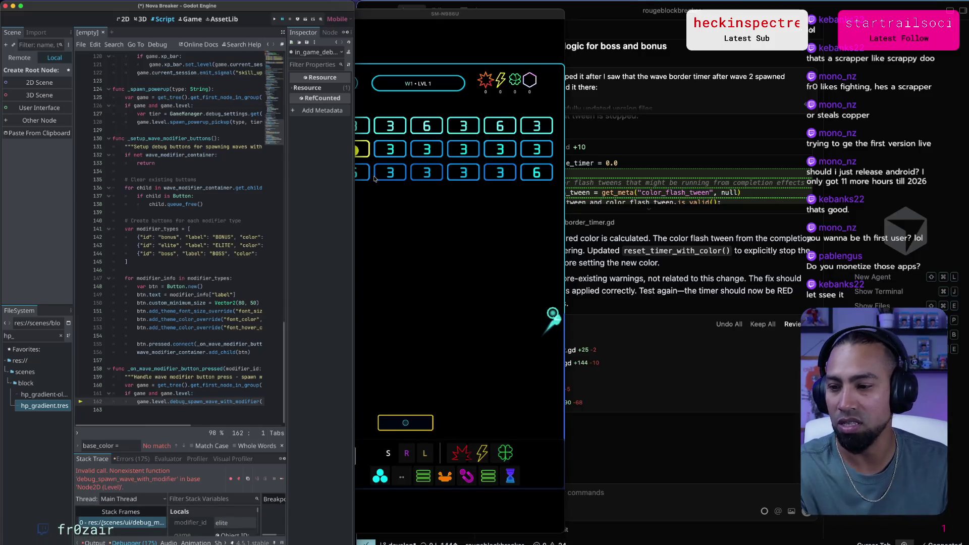
{"action": "left_click", "coordinate": [283, 19]}
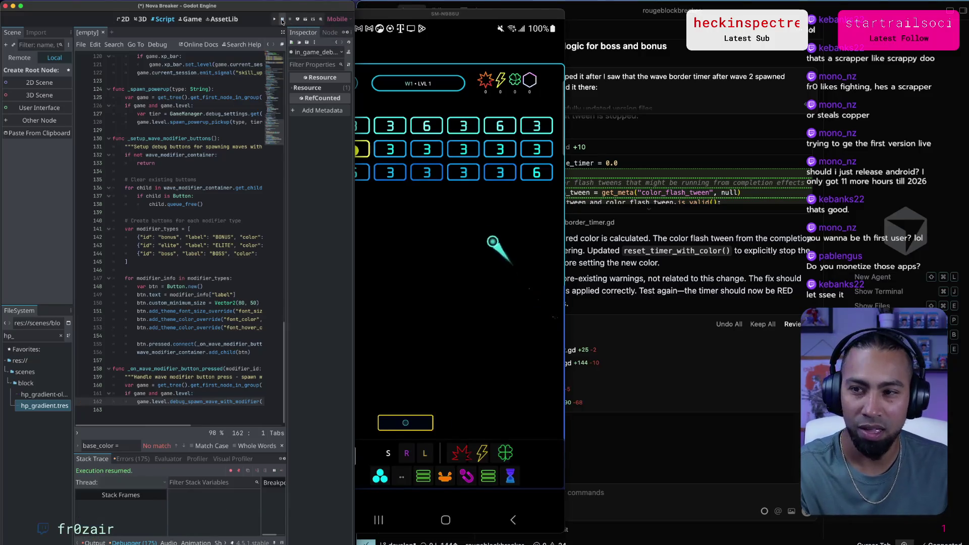
{"action": "left_click", "coordinate": [283, 20]}
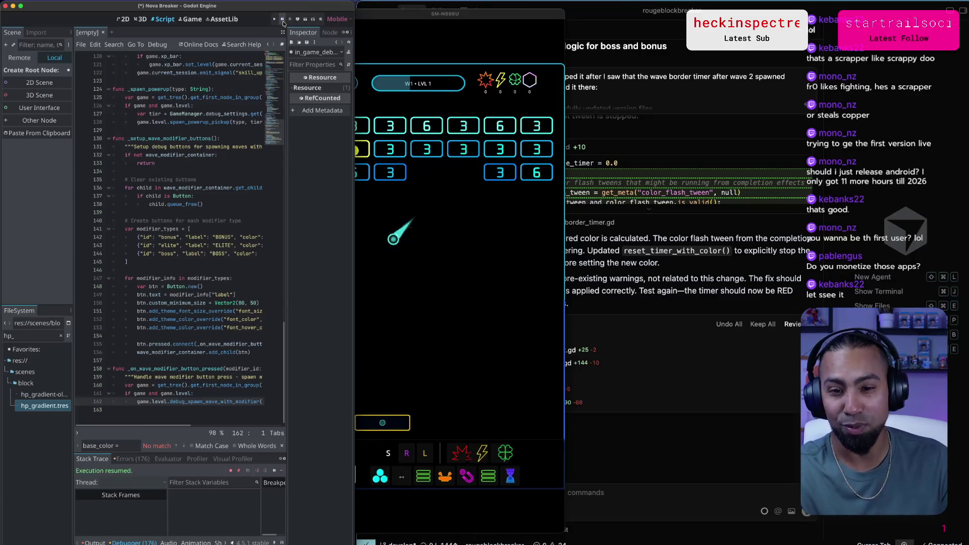
{"action": "left_click", "coordinate": [497, 304]}
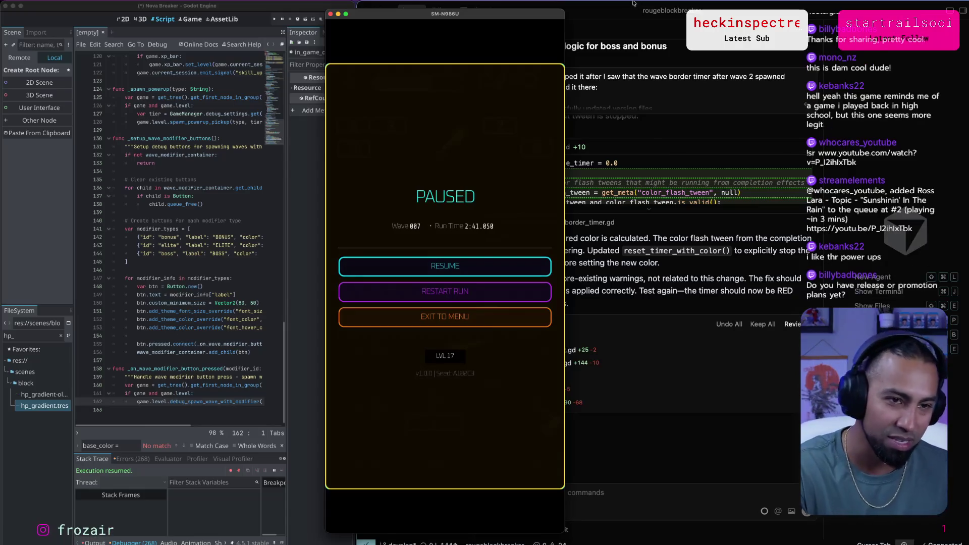
Return to the scrcpy mirror and resume the paused Wave 7 run at level 17.
{"action": "key", "text": "super+Tab"}
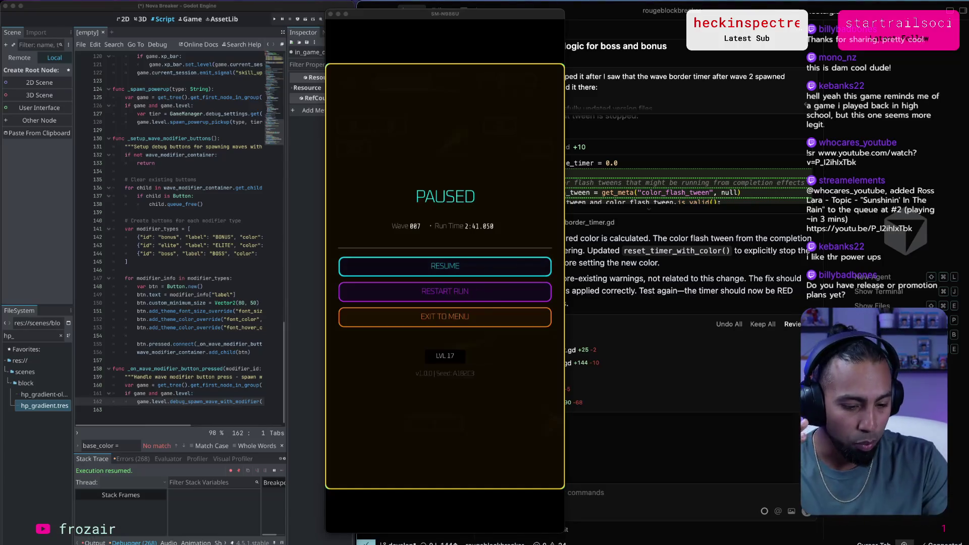
{"action": "key", "text": "Escape"}
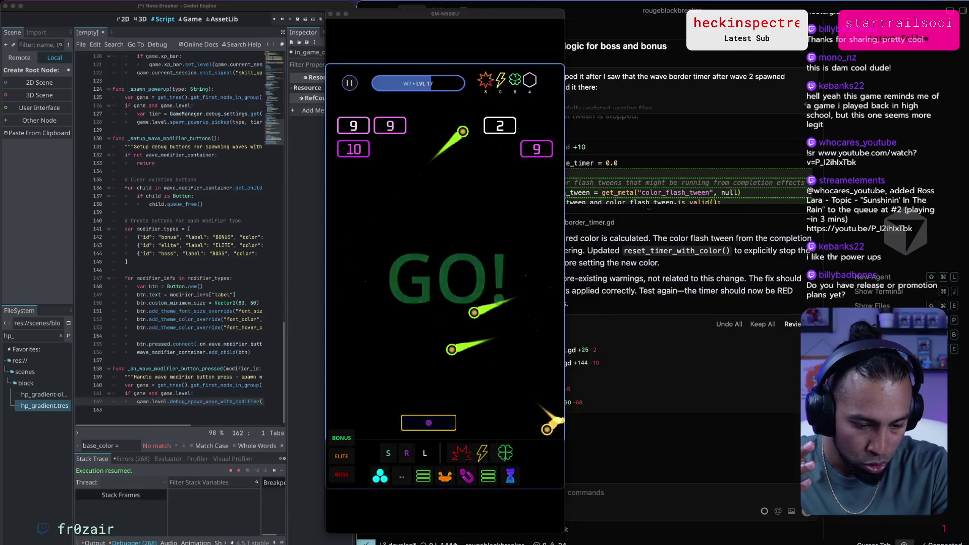
Pause, exit the run to the menu, view the leaderboard, then return to the title menu.
{"action": "key", "text": "Escape"}
{"action": "left_click", "coordinate": [445, 316]}
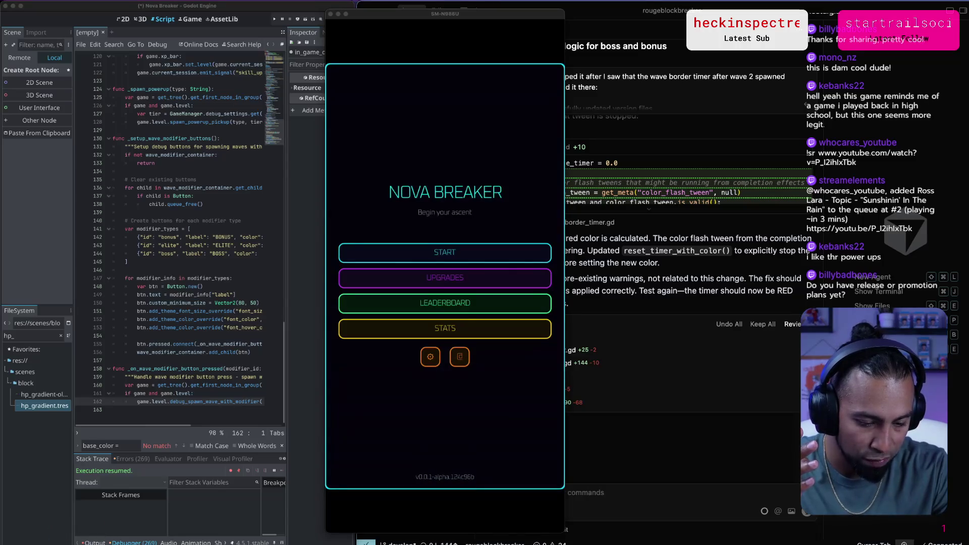
{"action": "left_click", "coordinate": [445, 303]}
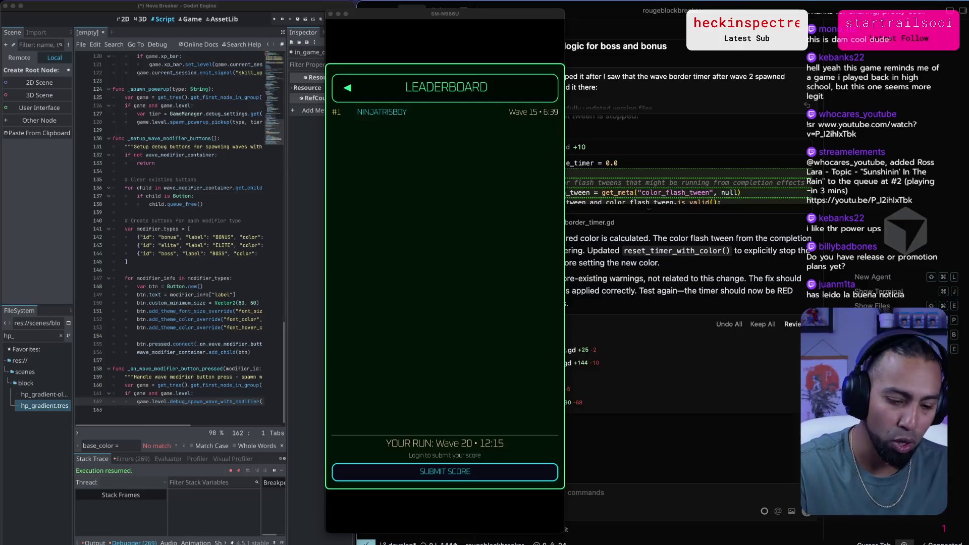
{"action": "key", "text": "Escape"}
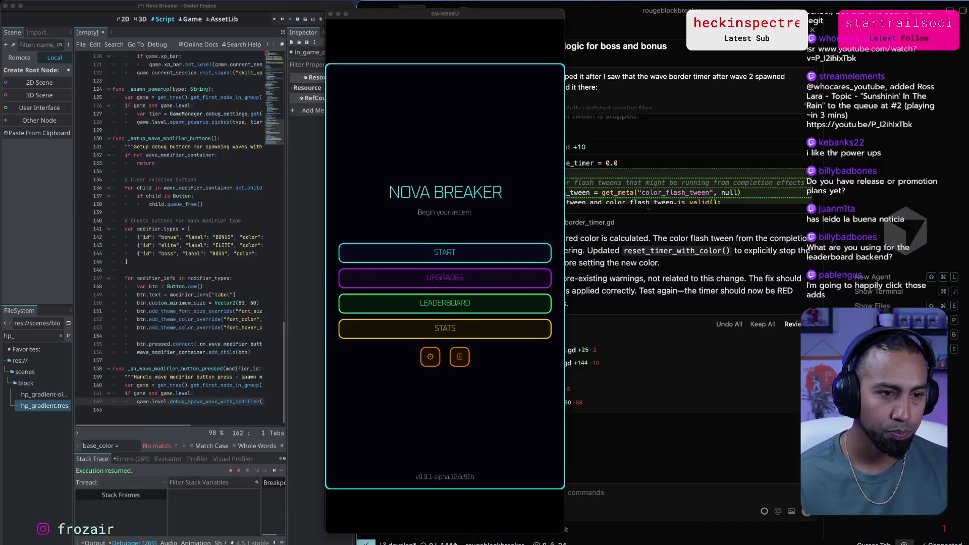
Start a new Nova Breaker run and play through to W5 of LVL 8.
{"action": "left_click", "coordinate": [445, 252]}
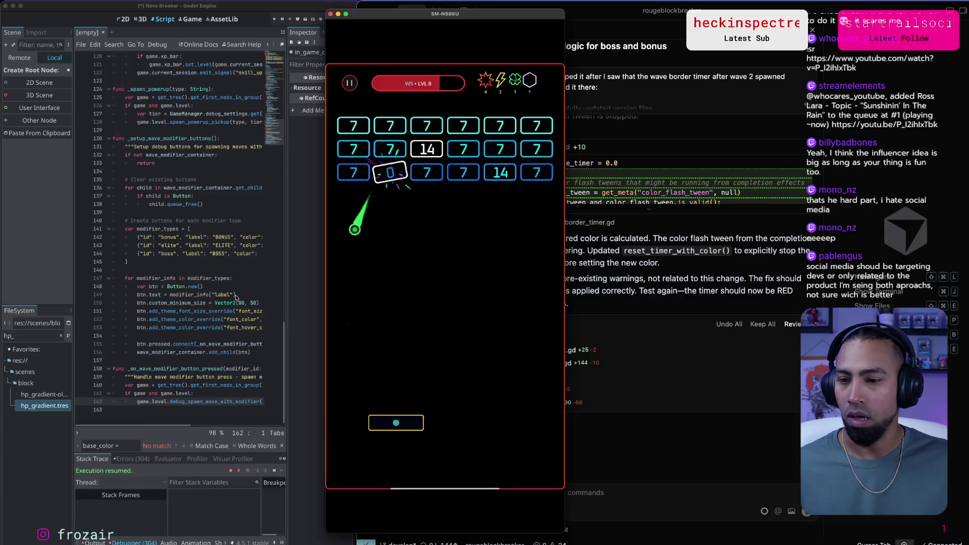
{"action": "left_click", "coordinate": [670, 268]}
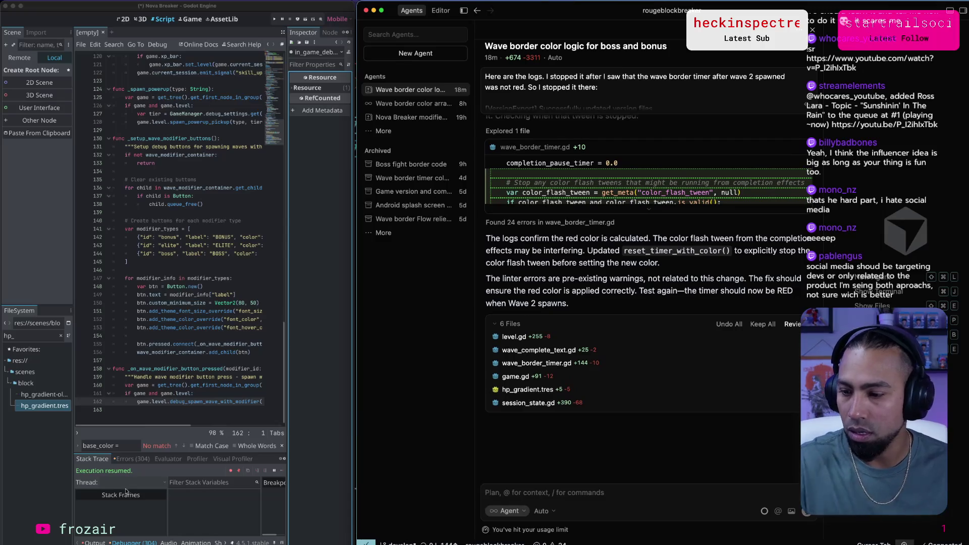
Show the Output log, redeploy to the Samsung SM-N986U, and clear the old output messages.
{"action": "left_click", "coordinate": [259, 380]}
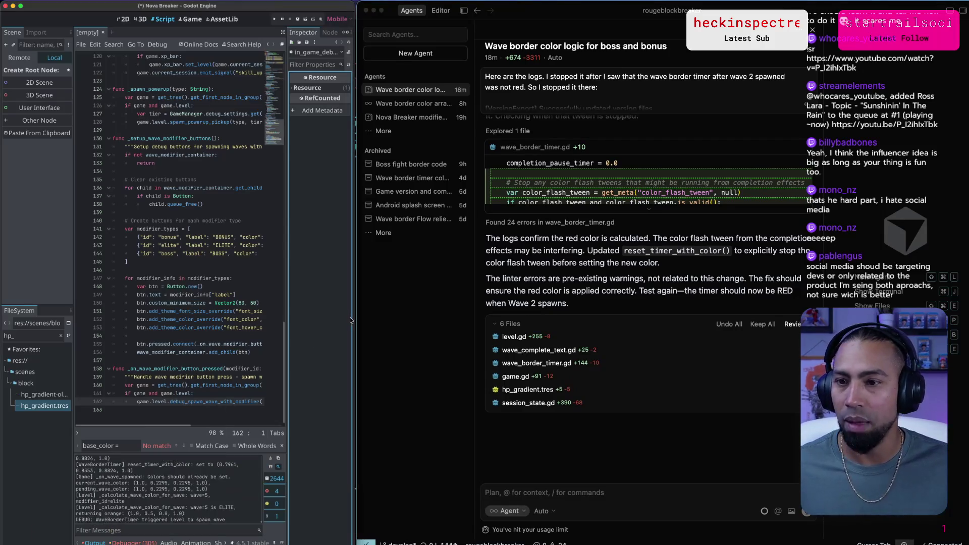
{"action": "left_click", "coordinate": [297, 22]}
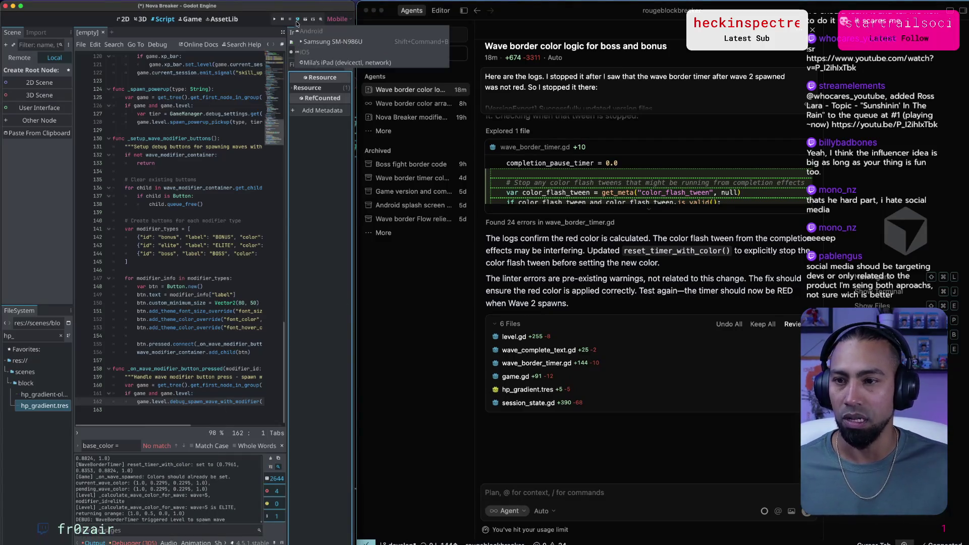
{"action": "left_click", "coordinate": [331, 42]}
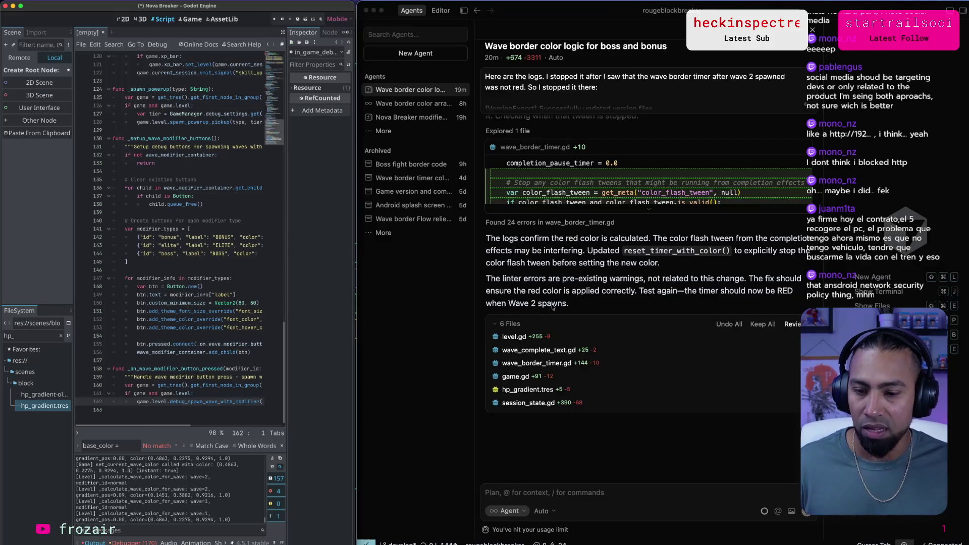
{"action": "mouse_move", "coordinate": [571, 540]}
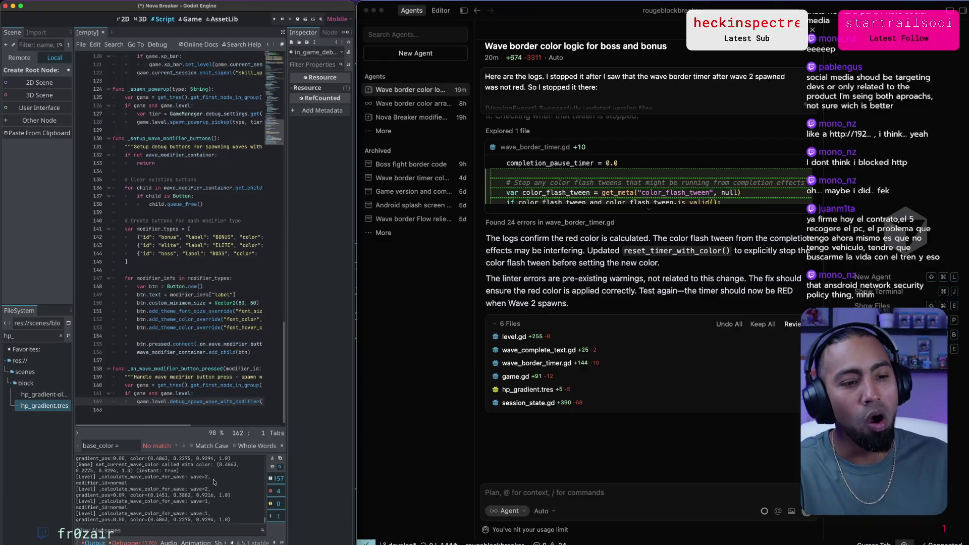
{"action": "left_click", "coordinate": [273, 458]}
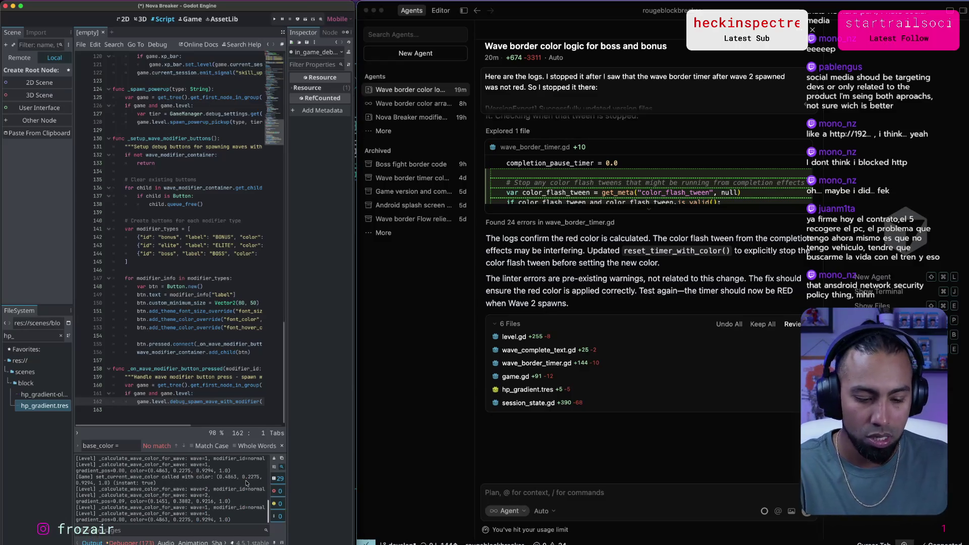
Write 'Ok i built, game starts' in Cursor's agent chat and begin dictating the wave timer bug.
{"action": "left_click", "coordinate": [635, 504]}
{"action": "left_click", "coordinate": [632, 495]}
{"action": "type", "text": "Ok i built, game starts"}
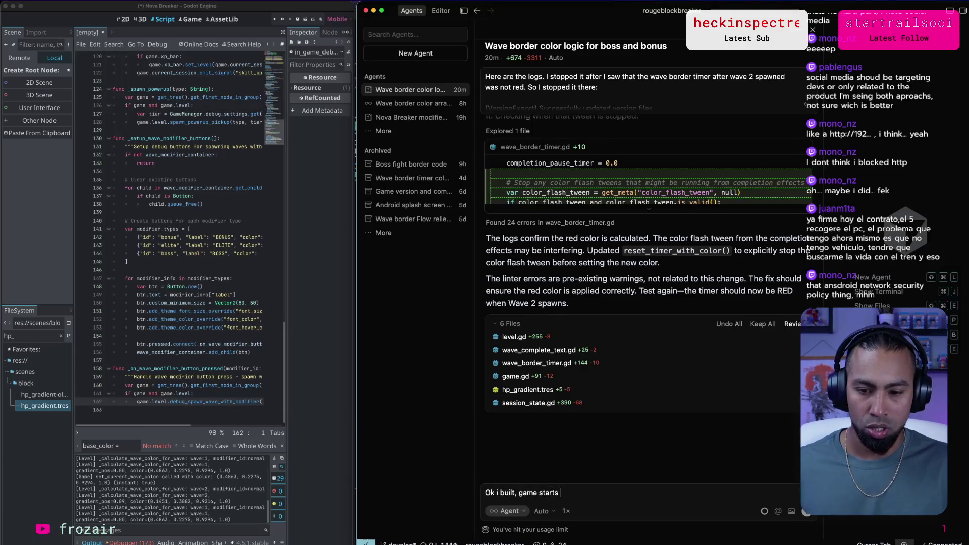
{"action": "key", "text": "alt+space"}
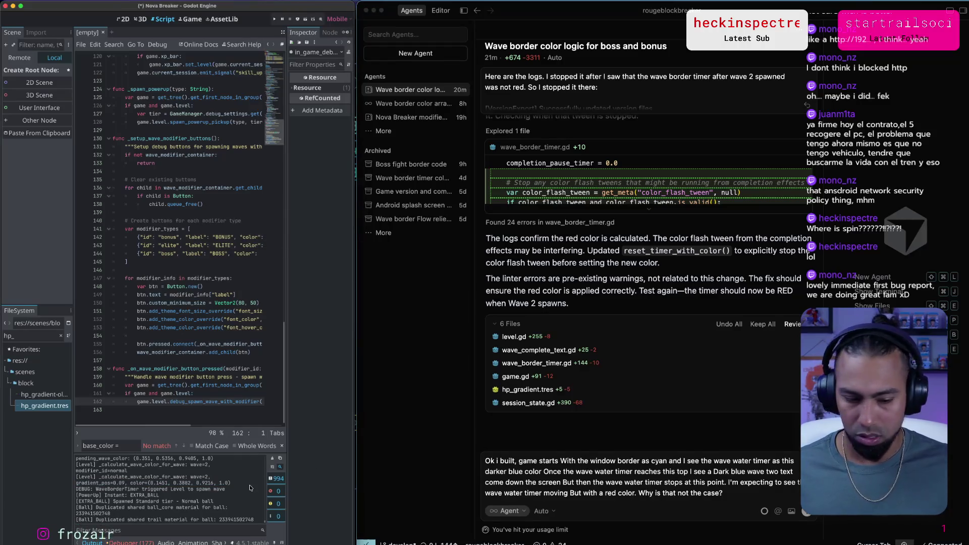
Copy the full Godot output log and send it to the agent under 'Here are the logs:'.
{"action": "key", "text": "super+a"}
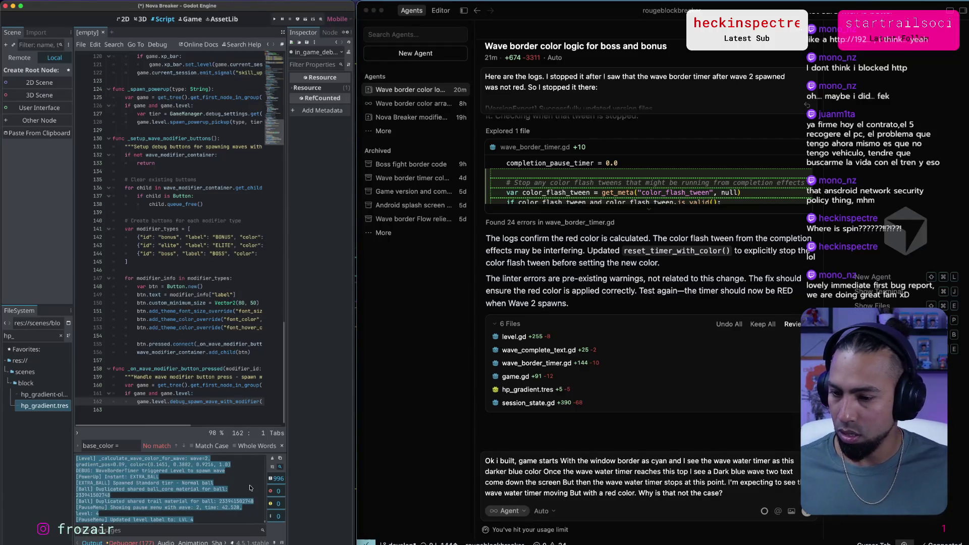
{"action": "left_click", "coordinate": [751, 492]}
{"action": "key", "text": "shift+Return"}
{"action": "key", "text": "shift+Return"}
{"action": "type", "text": "Here are the logs:"}
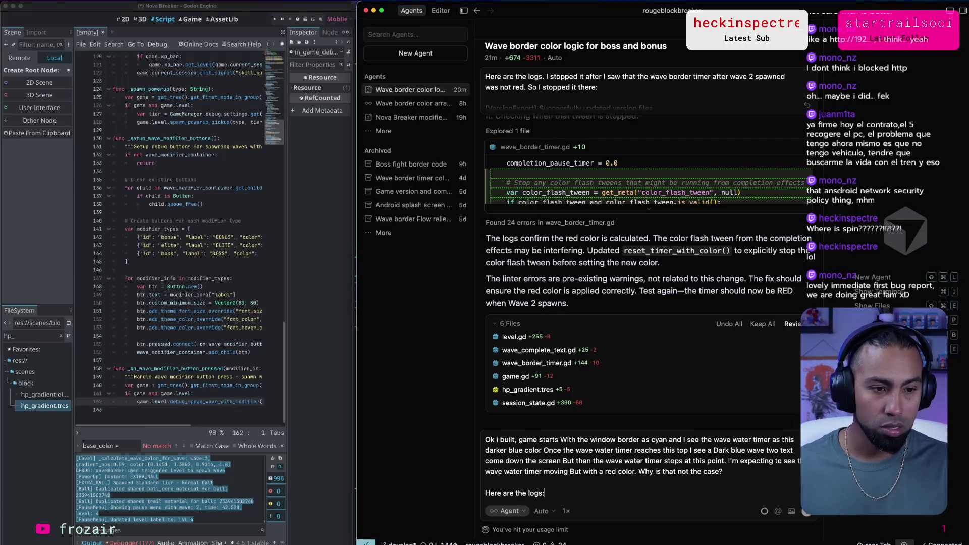
{"action": "key", "text": "shift+Return"}
{"action": "key", "text": "shift+Return"}
{"action": "key", "text": "super+v"}
{"action": "key", "text": "Return"}
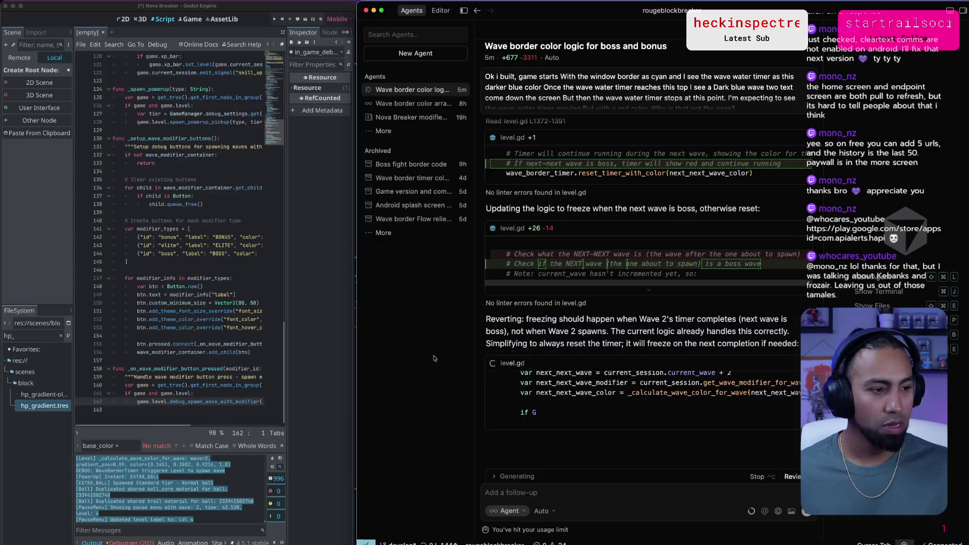
After reviewing the agent's level.gd edits, switch to the Codex terminal.
{"action": "key", "text": "super+Tab"}
{"action": "key", "text": "super+Tab"}
{"action": "key", "text": "super+Tab"}
{"action": "key", "text": "super+Tab"}
{"action": "key", "text": "super+Tab"}
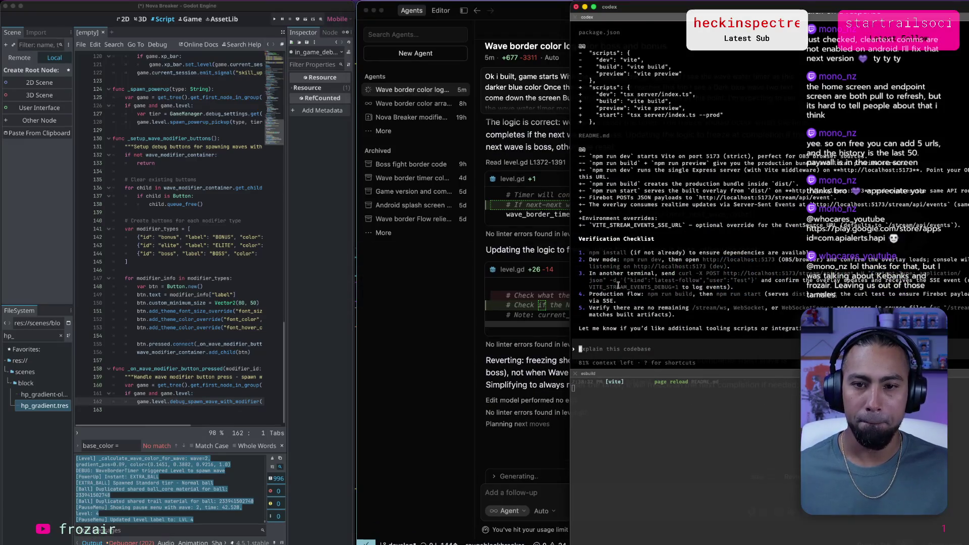
Read the Codex server/index.ts summary, then exit the paused Wave 2 run on the phone mirror.
{"action": "scroll", "coordinate": [619, 286], "scroll_direction": "up", "scroll_amount": 10}
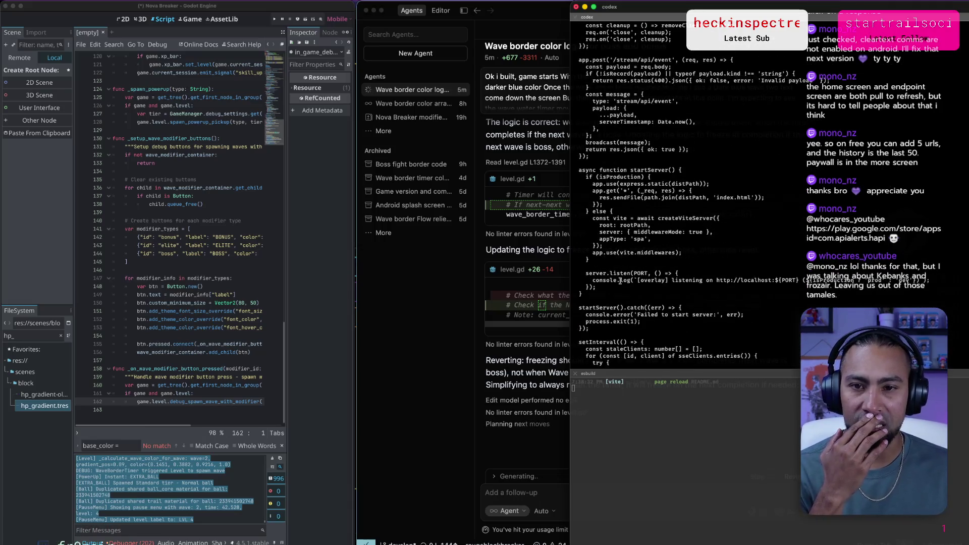
{"action": "scroll", "coordinate": [620, 281], "scroll_direction": "up", "scroll_amount": 10}
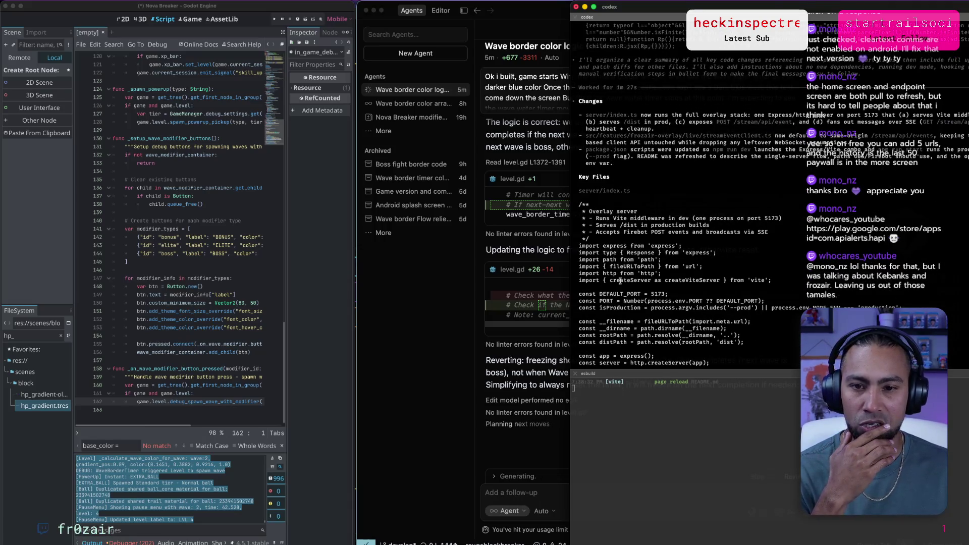
{"action": "scroll", "coordinate": [620, 281], "scroll_direction": "down", "scroll_amount": 1}
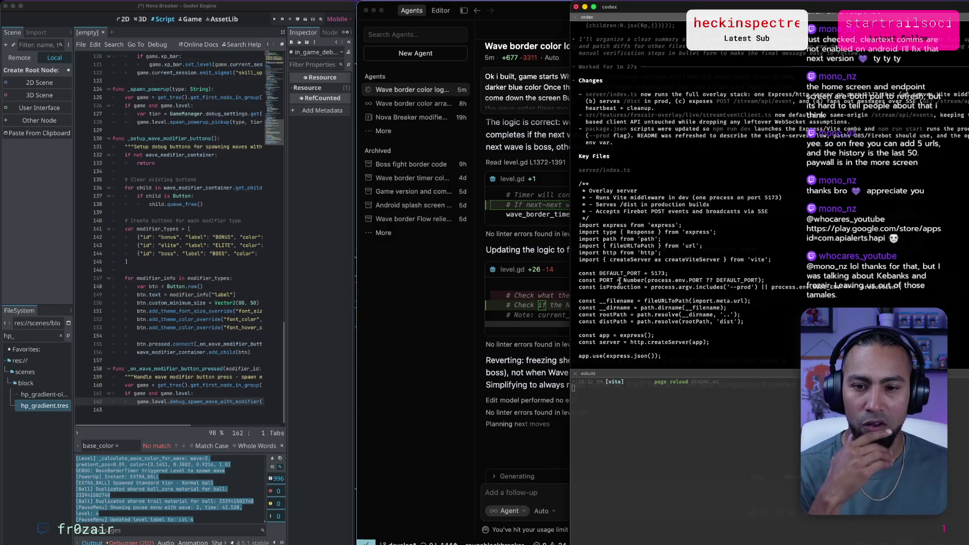
{"action": "scroll", "coordinate": [617, 280], "scroll_direction": "down", "scroll_amount": 8}
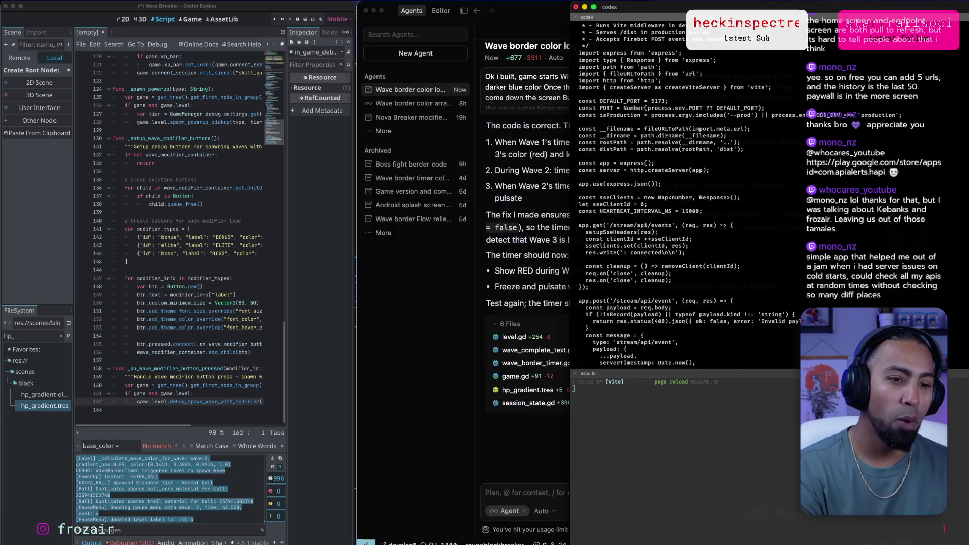
{"action": "key", "text": "super+Tab"}
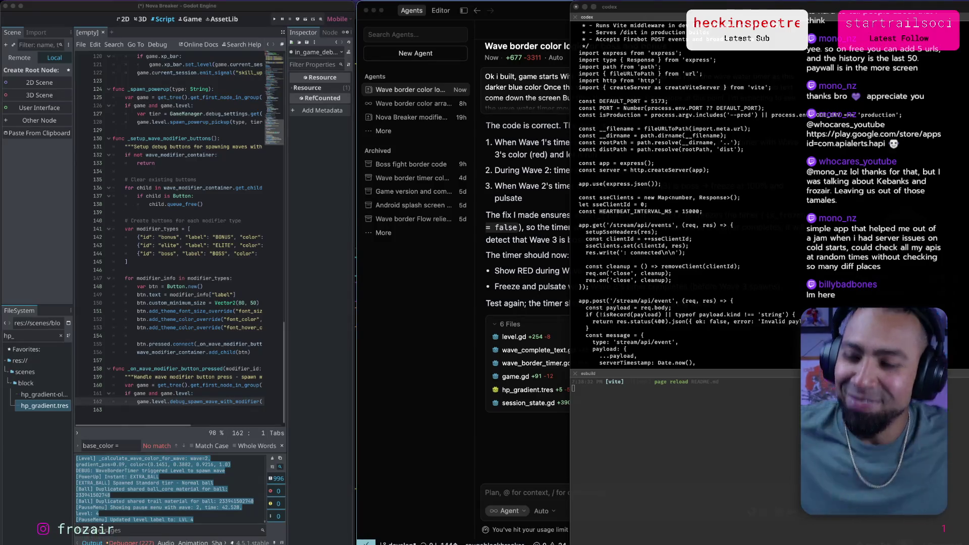
{"action": "key", "text": "super+Tab"}
{"action": "key", "text": "super+Tab"}
{"action": "key", "text": "super+Tab"}
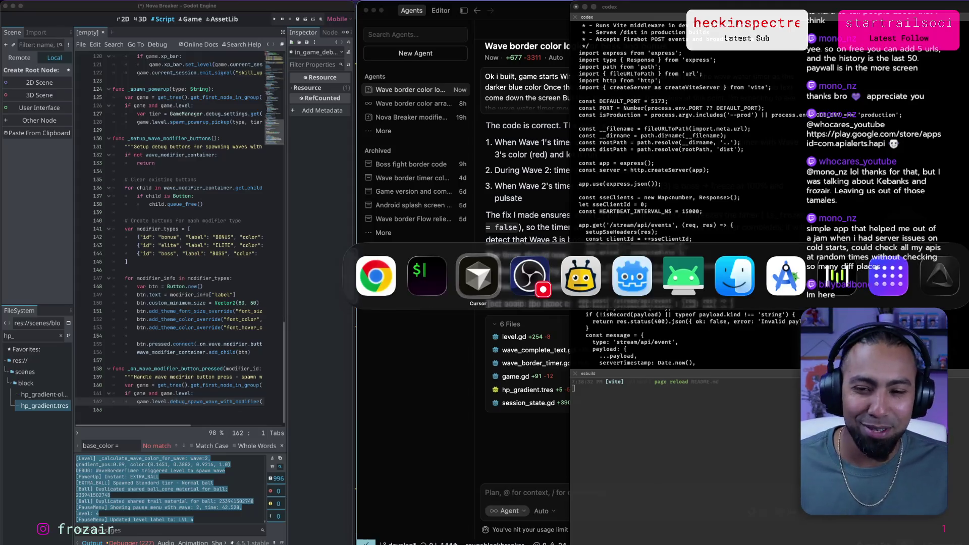
{"action": "left_click", "coordinate": [445, 316]}
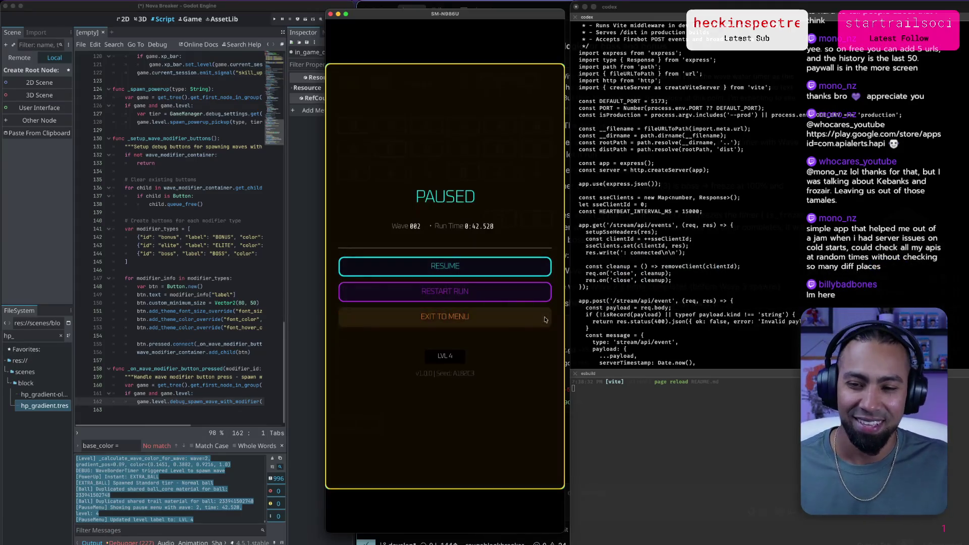
Move the phone mirror aside and remote-deploy Nova Breaker to the Samsung SM-N986U.
{"action": "mouse_move", "coordinate": [483, 24]}
{"action": "left_mouse_down"}
{"action": "mouse_move", "coordinate": [437, 26]}
{"action": "mouse_move", "coordinate": [731, 45]}
{"action": "left_mouse_up"}
{"action": "left_click", "coordinate": [366, 323]}
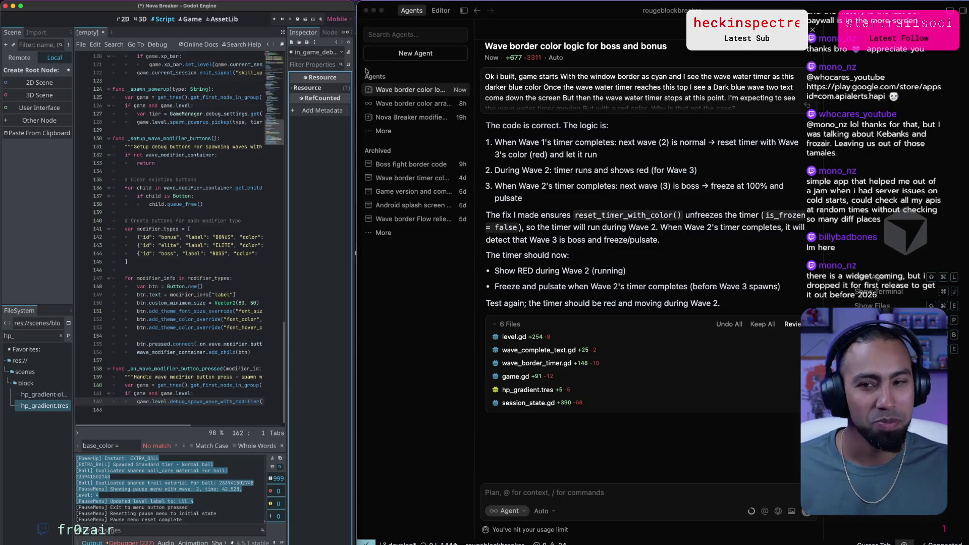
{"action": "left_click", "coordinate": [297, 20]}
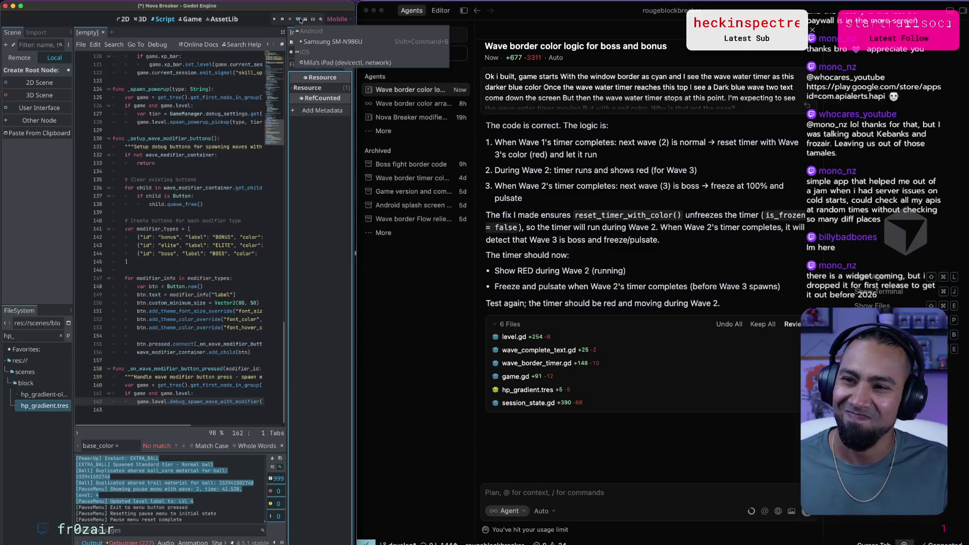
{"action": "left_click", "coordinate": [317, 39]}
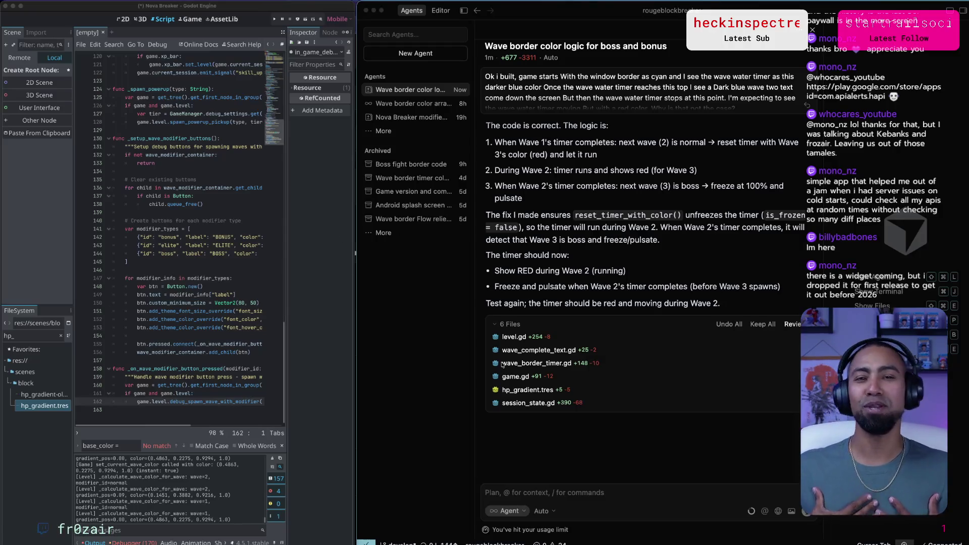
Redeploy Nova Breaker to the Samsung SM-N986U and move the phone mirror to the left.
{"action": "left_click", "coordinate": [312, 304]}
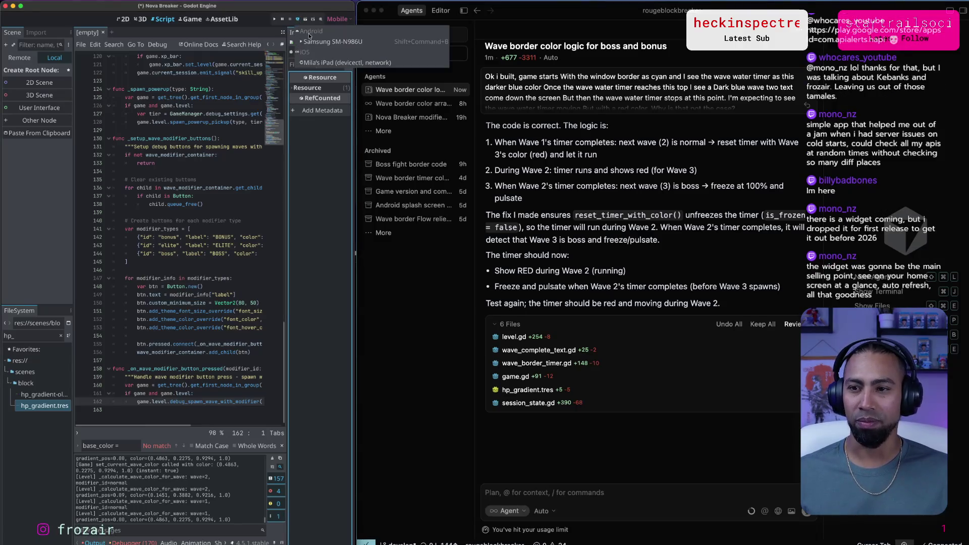
{"action": "left_click", "coordinate": [298, 19]}
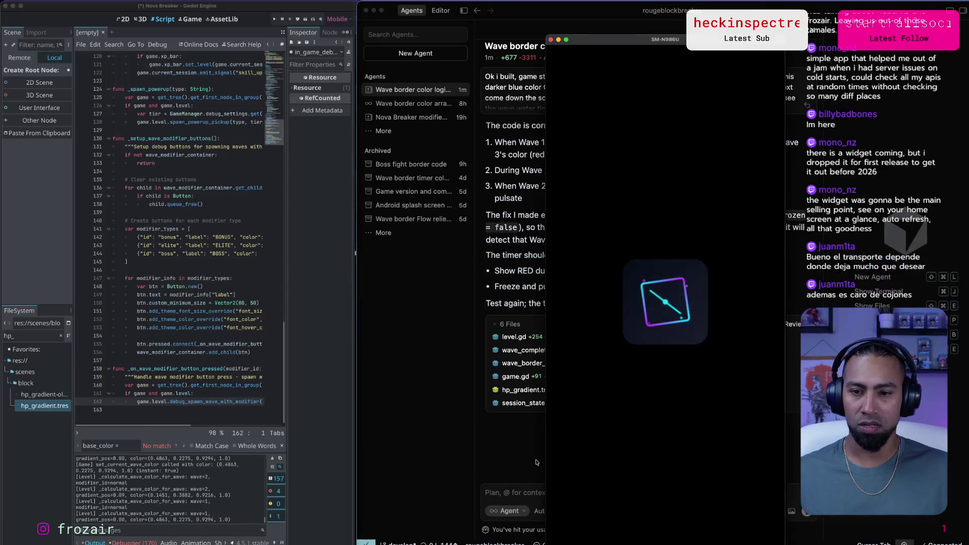
{"action": "left_click_drag", "start_coordinate": [691, 39], "coordinate": [229, 11]}
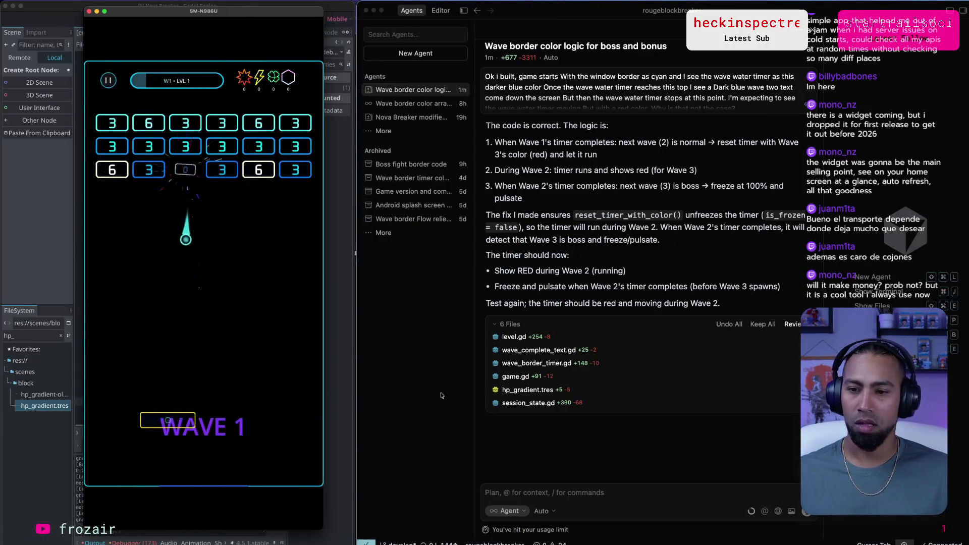
{"action": "left_click", "coordinate": [415, 378]}
{"action": "key", "text": "super+Tab"}
{"action": "key", "text": "super+Tab"}
{"action": "key", "text": "super+Tab"}
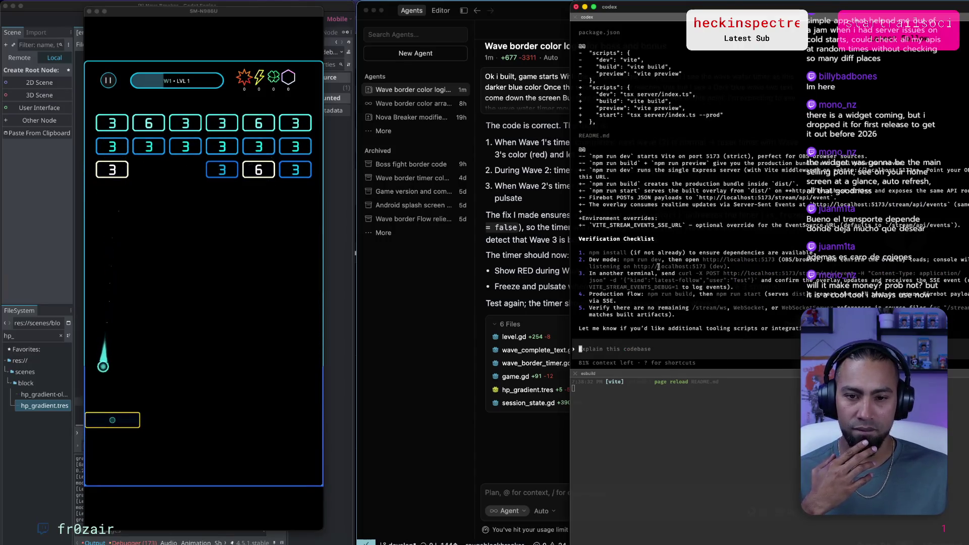
Stop the running overlay dev server and run npm install in the lower pane.
{"action": "left_click", "coordinate": [799, 444]}
{"action": "key", "text": "ctrl+c"}
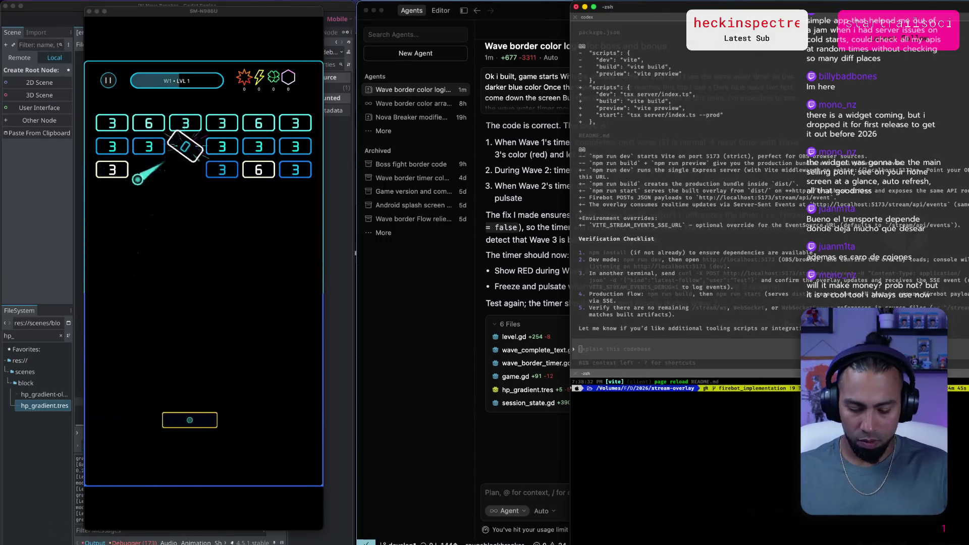
{"action": "type", "text": "npm install"}
{"action": "key", "text": "Return"}
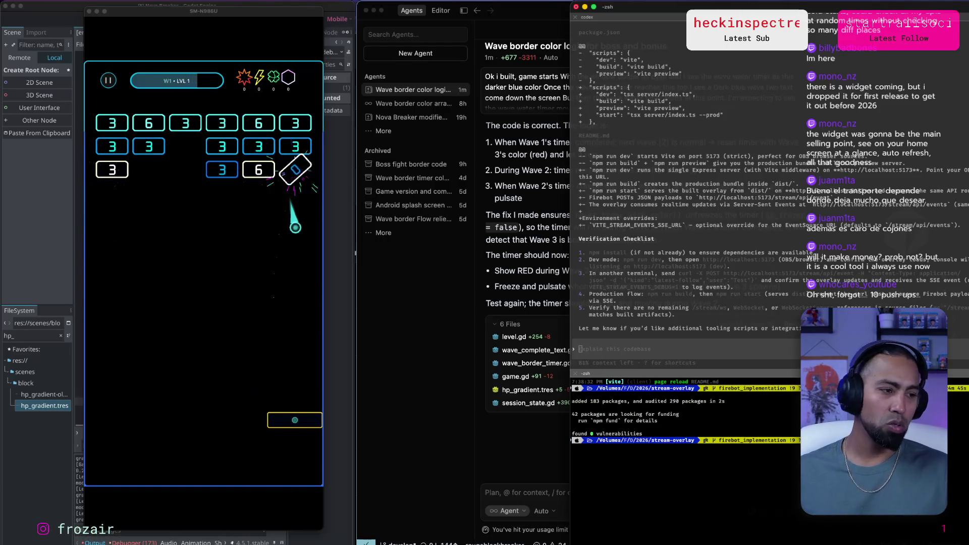
Shift the terminal left and start the overlay with npm run dev on localhost:5173.
{"action": "mouse_move", "coordinate": [678, 7]}
{"action": "left_mouse_down"}
{"action": "mouse_move", "coordinate": [435, 5]}
{"action": "mouse_move", "coordinate": [618, 6]}
{"action": "left_mouse_up"}
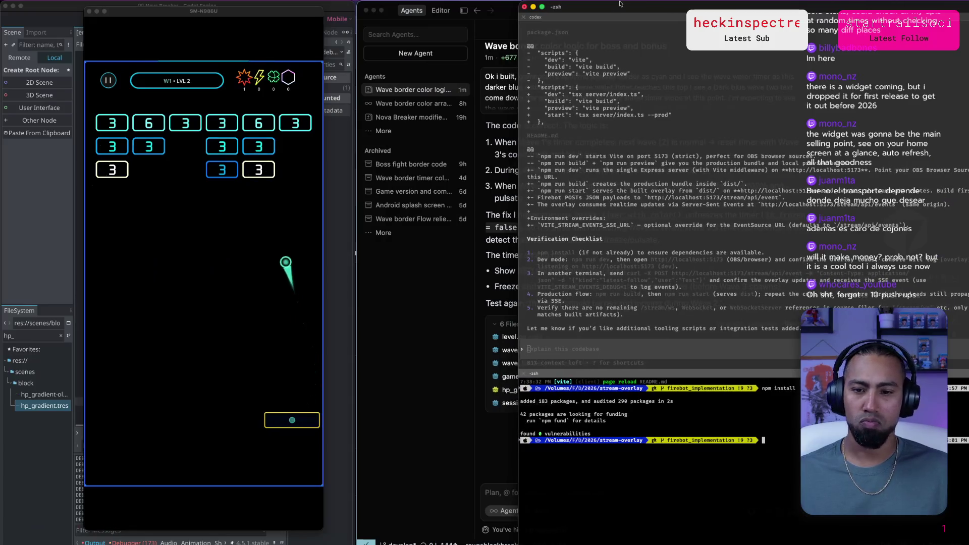
{"action": "left_click", "coordinate": [719, 462]}
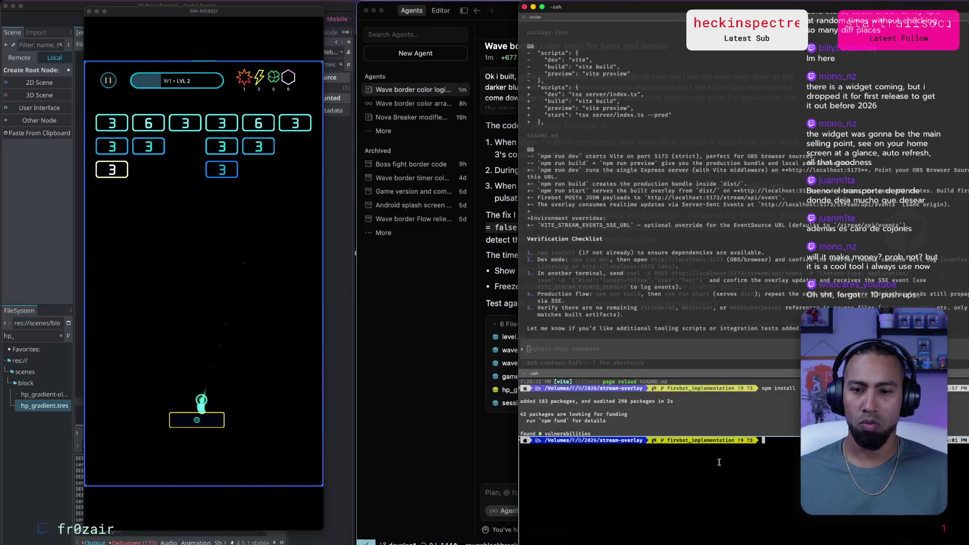
{"action": "type", "text": "npm "}
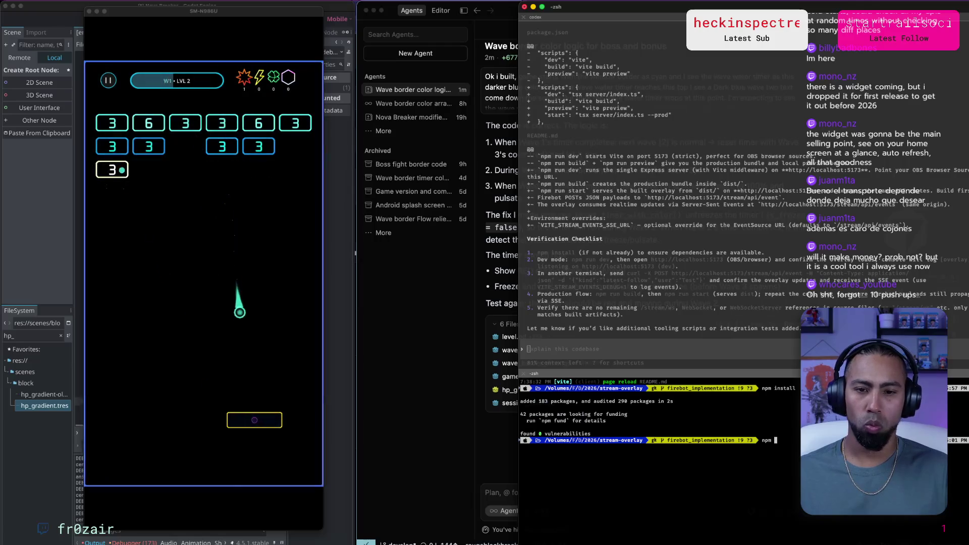
{"action": "type", "text": "run dev"}
{"action": "key", "text": "Return"}
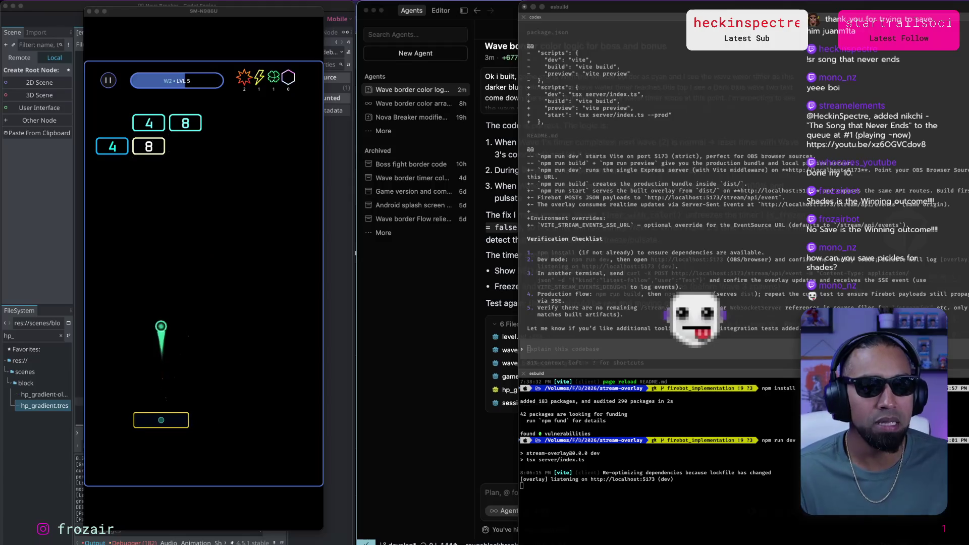
{"action": "left_click", "coordinate": [770, 340]}
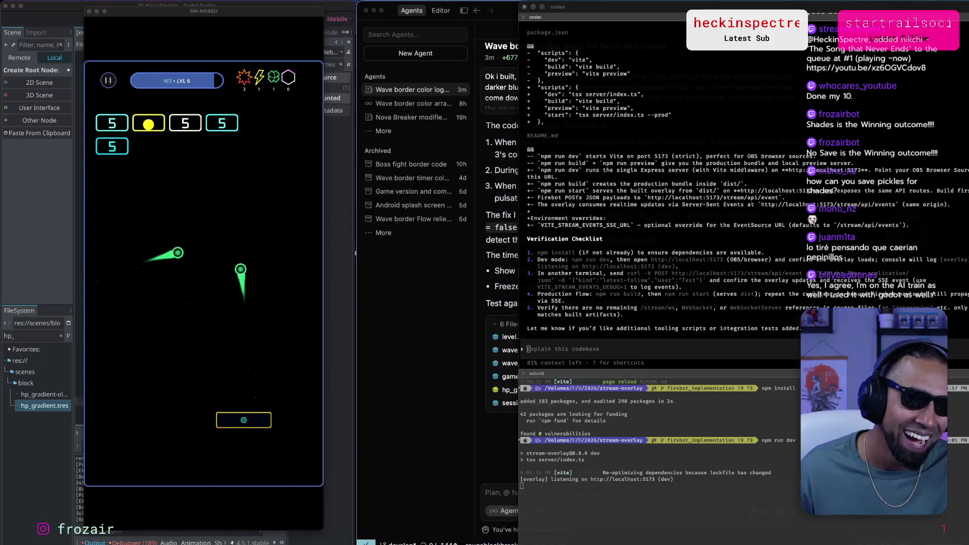
Switch windows while playtesting the Nova Breaker phone run toward pausing on wave 4.
{"action": "key", "text": "super+Tab"}
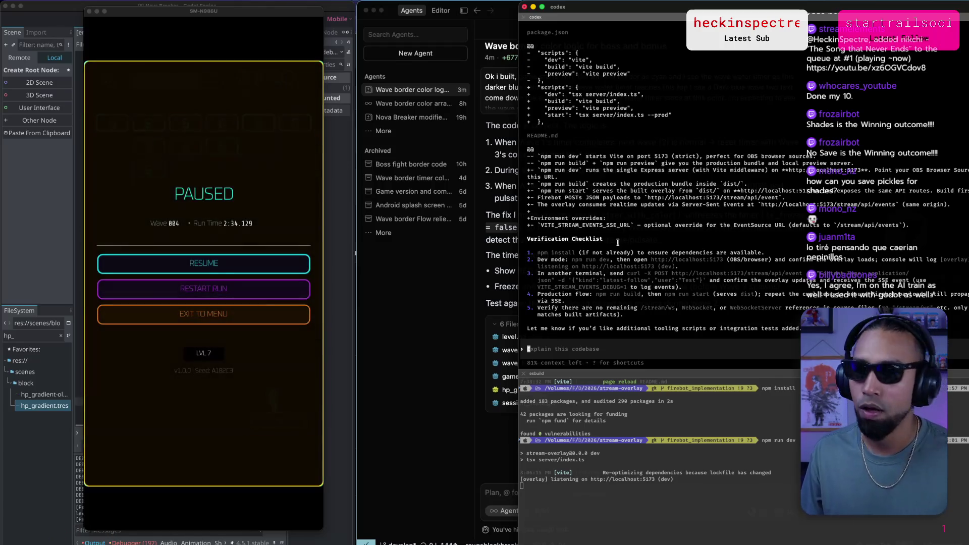
Bring the Godot editor and Cursor chat forward and begin a reply to the agent.
{"action": "left_click", "coordinate": [341, 470]}
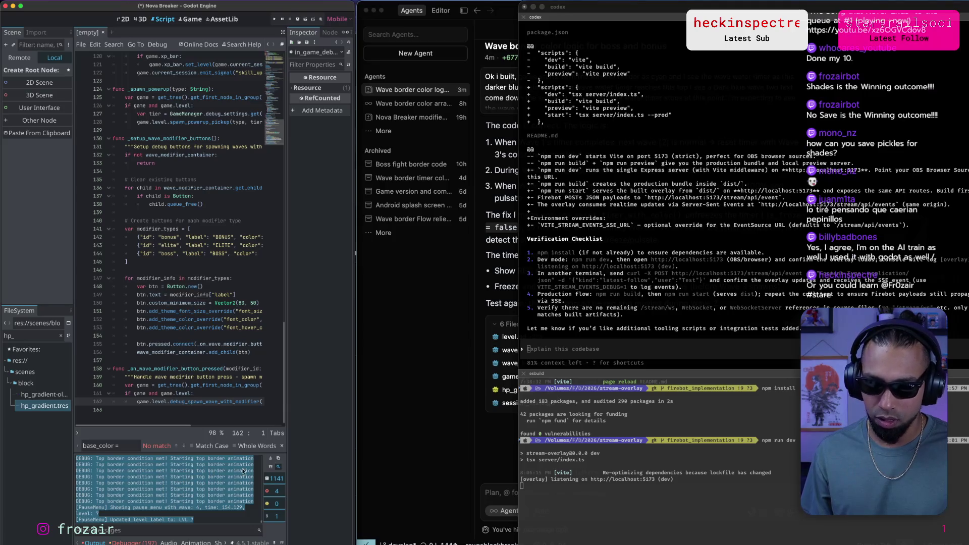
{"action": "left_click", "coordinate": [434, 430]}
{"action": "type", "text": "A"}
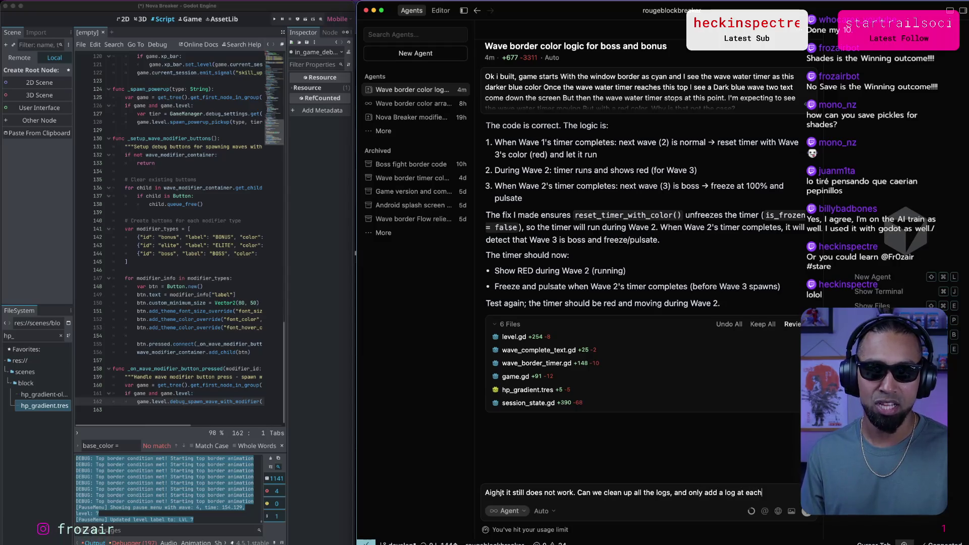
Continue the message saying the wave border still fails and asking to log only key events.
{"action": "type", "text": "s"}
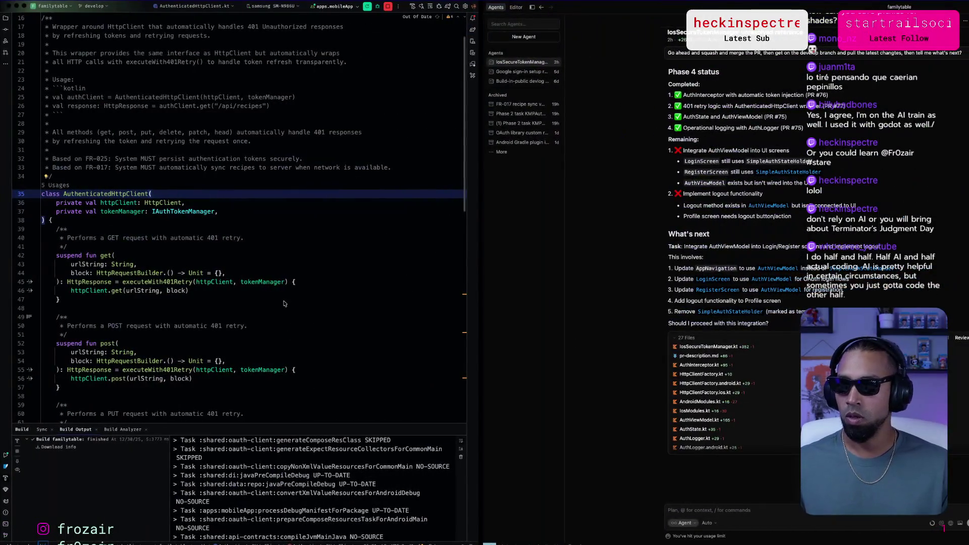
Draft a reply telling the agent to implement the next step in a new branch, and enlarge the chat text.
{"action": "scroll", "coordinate": [659, 374], "scroll_direction": "up", "scroll_amount": 5}
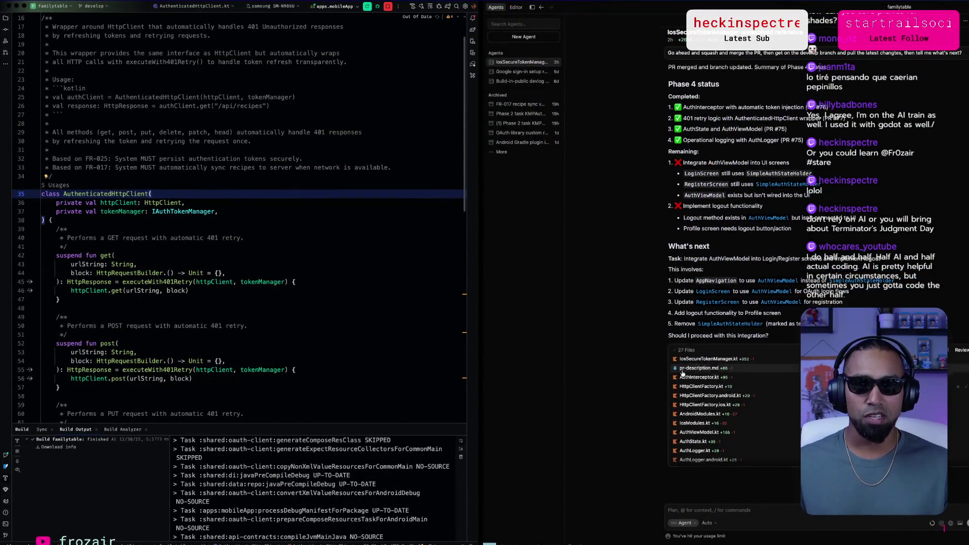
{"action": "scroll", "coordinate": [659, 375], "scroll_direction": "down", "scroll_amount": 5}
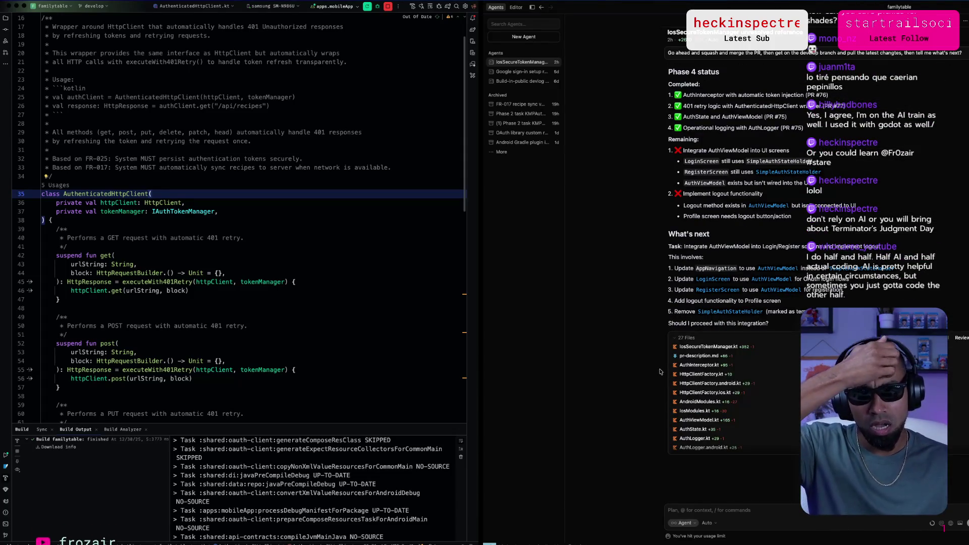
{"action": "left_click", "coordinate": [749, 506]}
{"action": "type", "text": "Aight"}
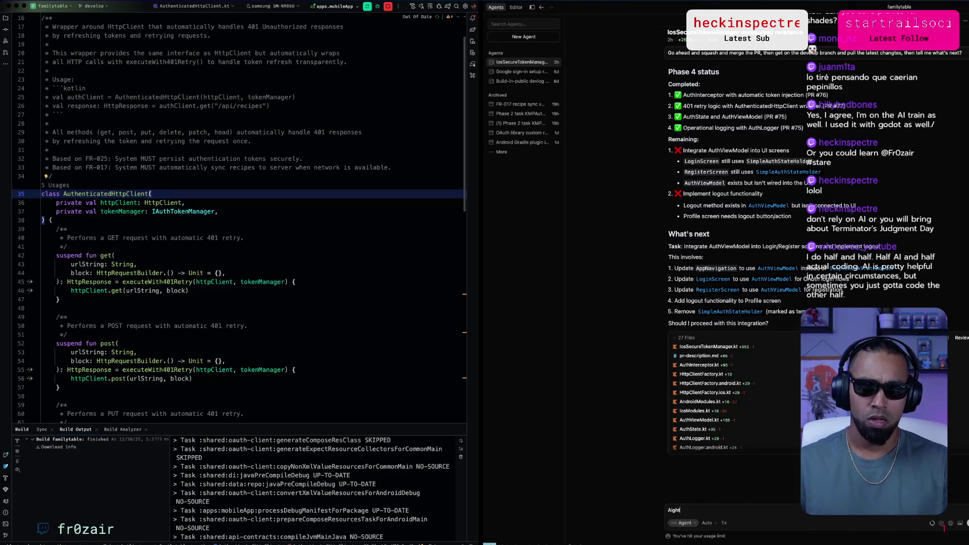
{"action": "type", "text": " go ahead "}
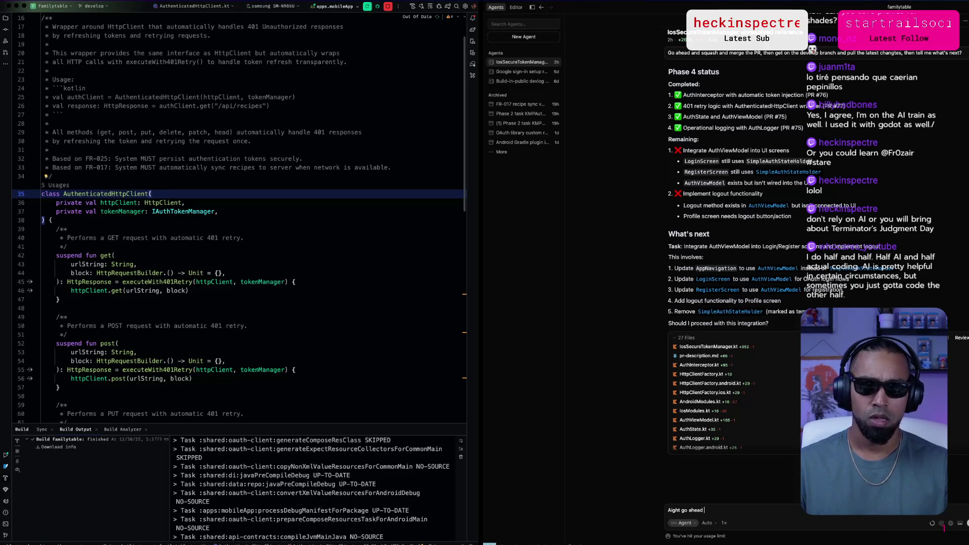
{"action": "type", "text": "and implement the next step u"}
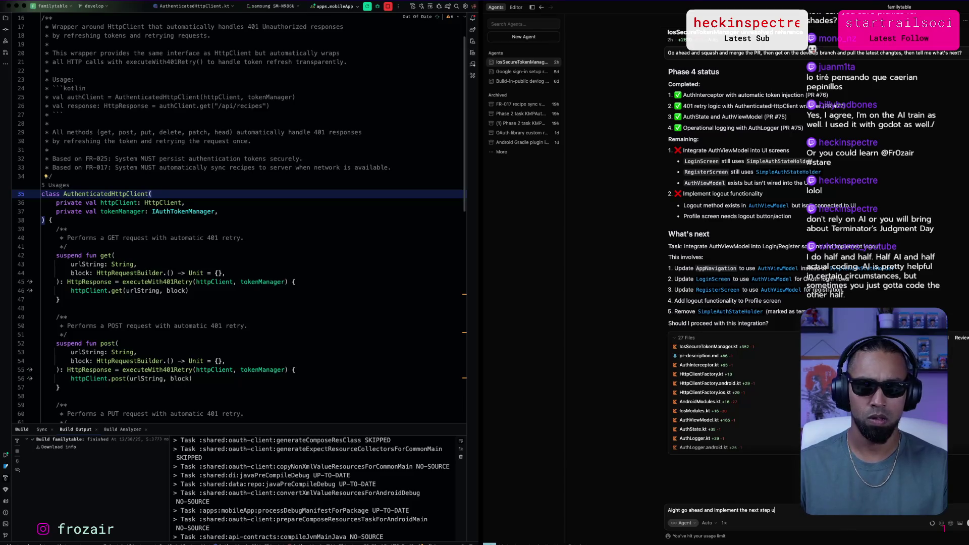
{"action": "type", "text": "sing a"}
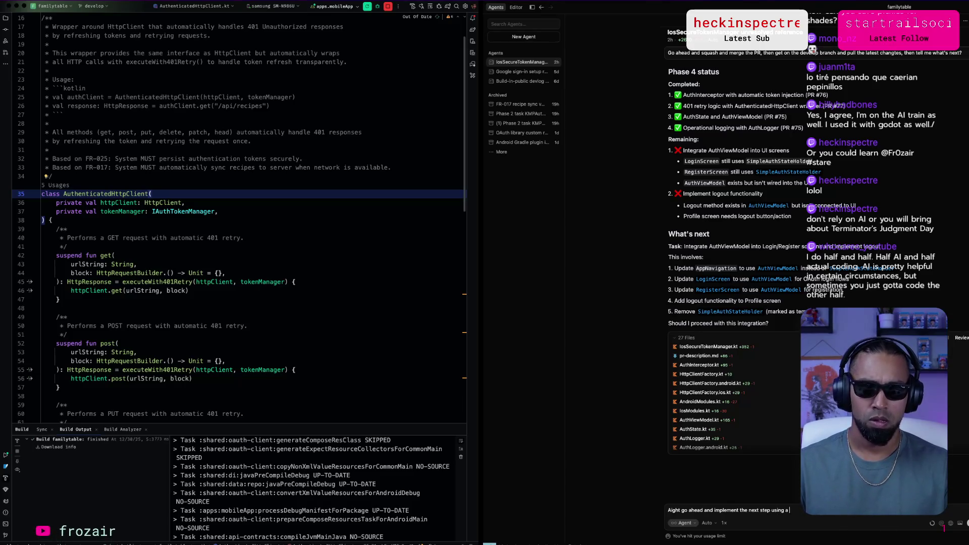
{"action": "key", "text": "BackSpace"}
{"action": "key", "text": "BackSpace"}
{"action": "key", "text": "BackSpace"}
{"action": "key", "text": "BackSpace"}
{"action": "key", "text": "BackSpace"}
{"action": "key", "text": "BackSpace"}
{"action": "key", "text": "BackSpace"}
{"action": "type", "text": "in a new branc"}
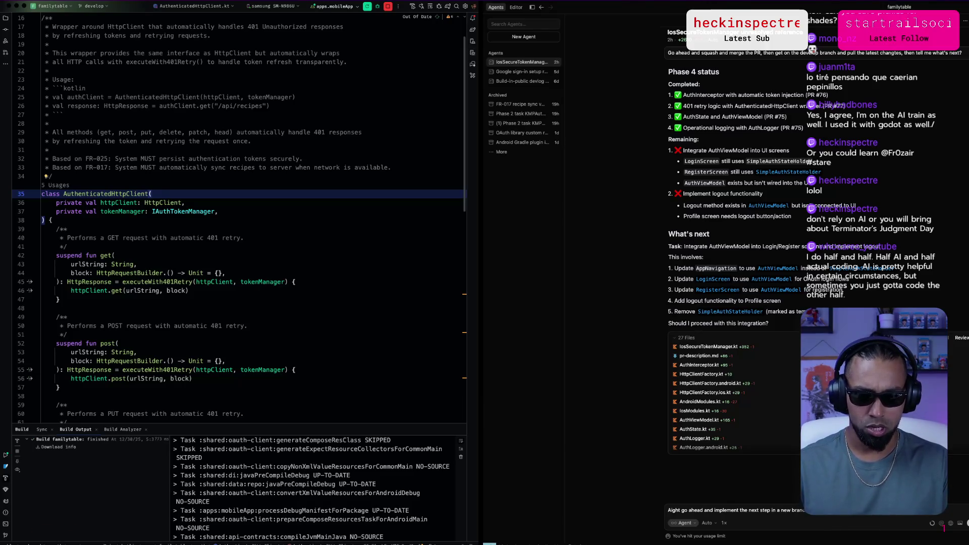
{"action": "key", "text": "super+equal"}
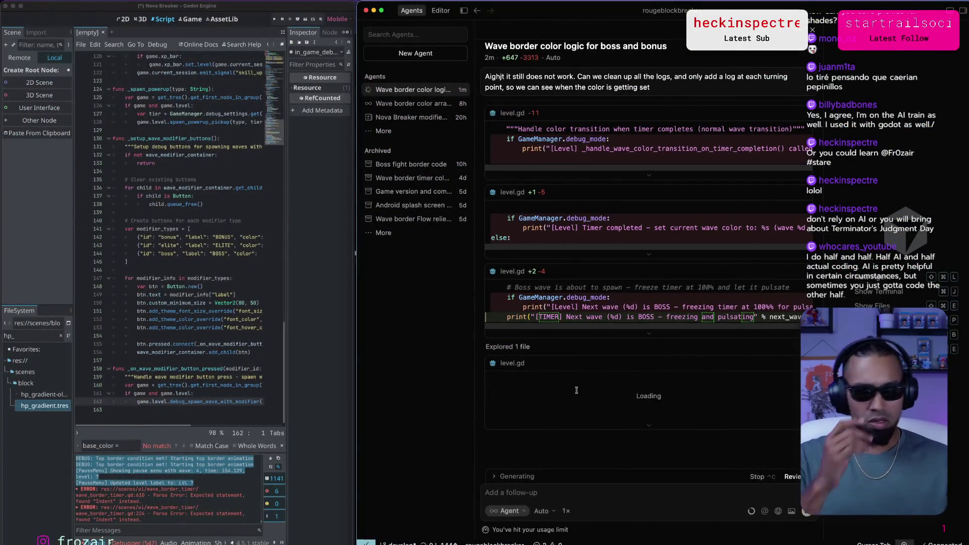
Switch from Godot to the iTerm terminal running Codex CLI.
{"action": "key", "text": "super+Tab"}
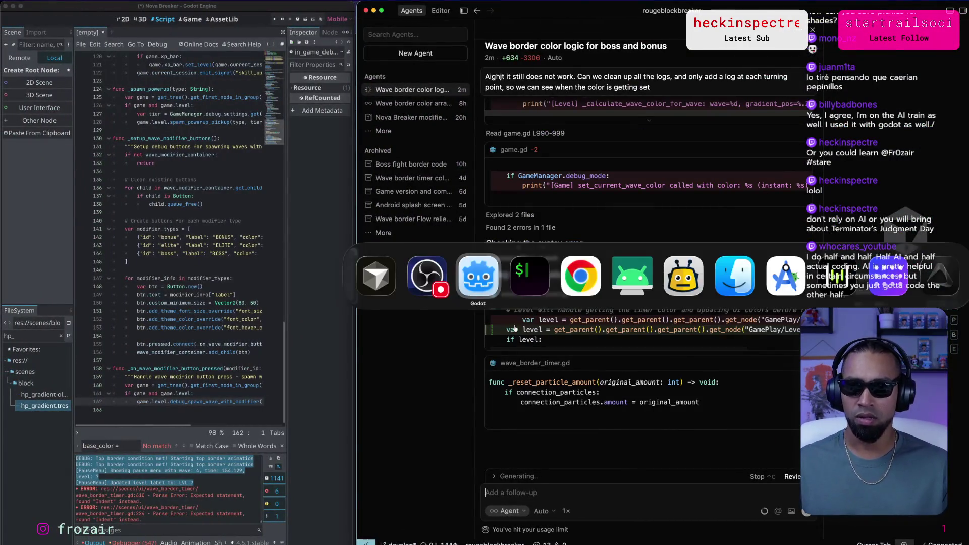
{"action": "key", "text": "super+Tab"}
{"action": "key", "text": "super+Tab"}
{"action": "key", "text": "super+Tab"}
{"action": "key", "text": "super+Tab"}
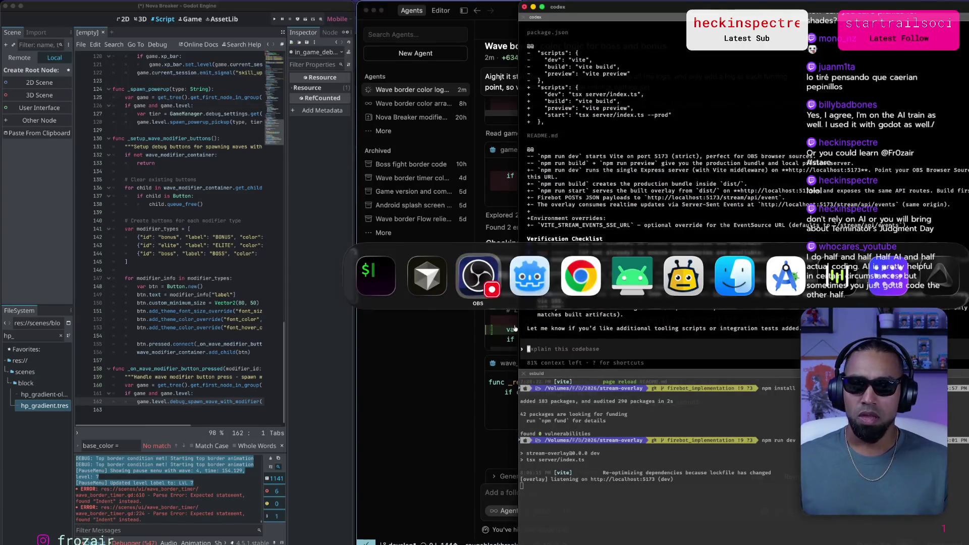
{"action": "key", "text": "super+Tab"}
{"action": "key", "text": "super+Tab"}
{"action": "key", "text": "super+Tab"}
{"action": "key", "text": "super+Tab"}
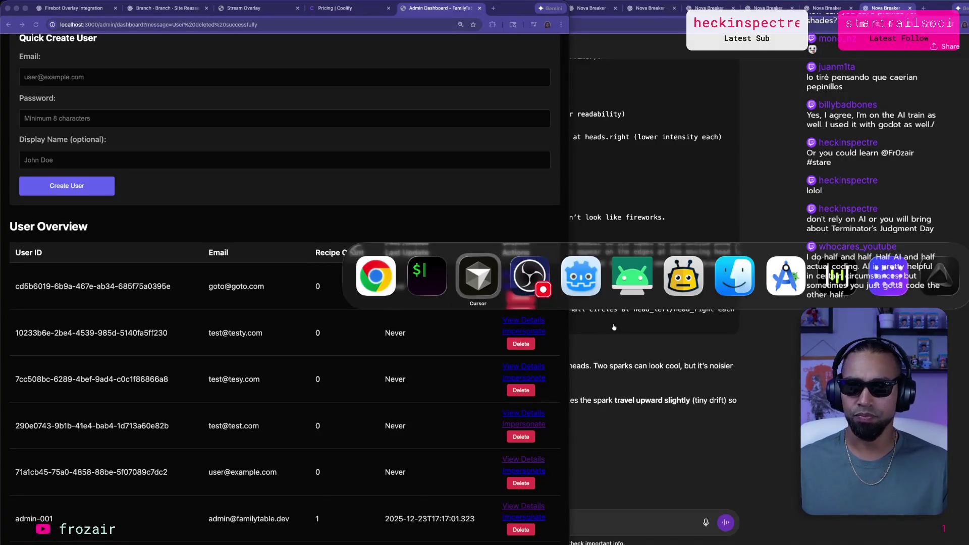
{"action": "key", "text": "super+shift+Tab"}
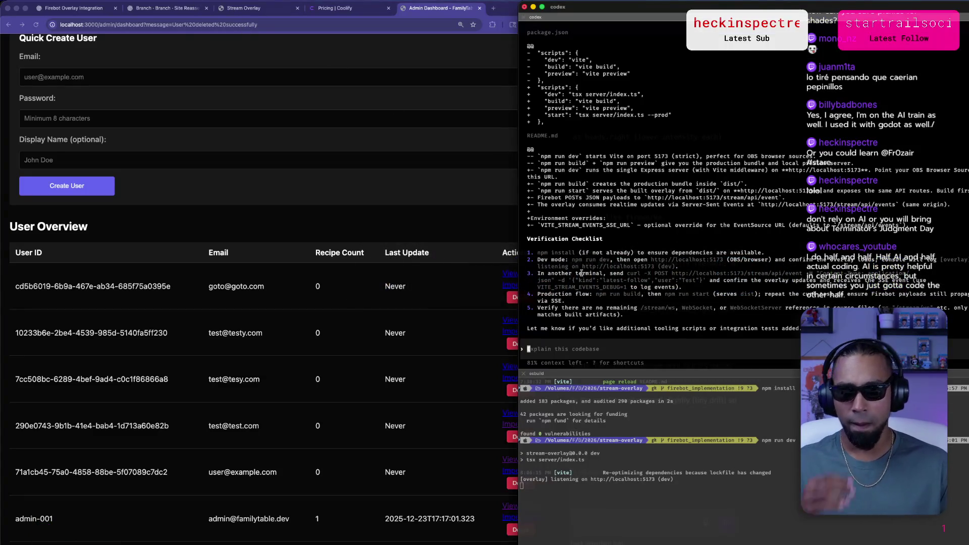
Highlight the checklist step about confirming the overlay loads, then bring Chrome's Stream Overlay forward.
{"action": "left_click", "coordinate": [726, 506]}
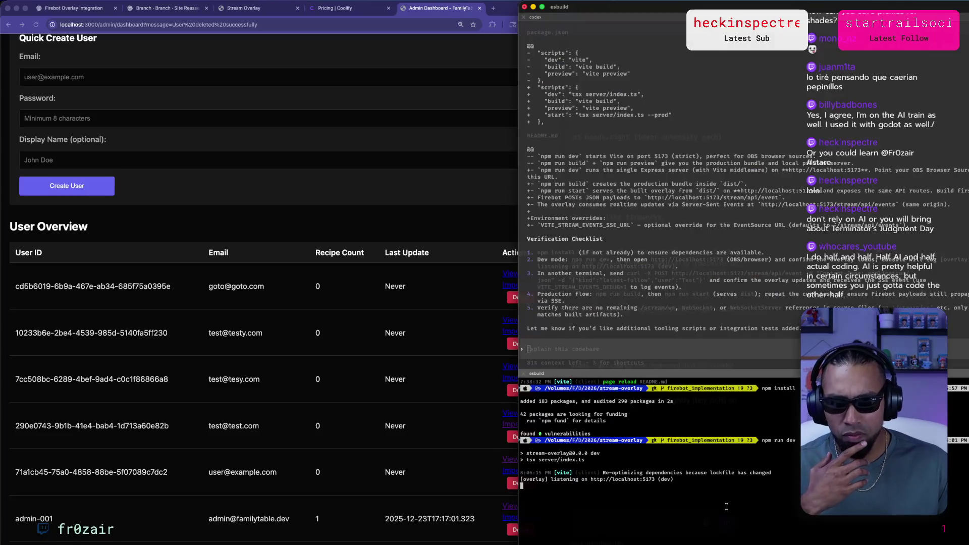
{"action": "left_click", "coordinate": [709, 307]}
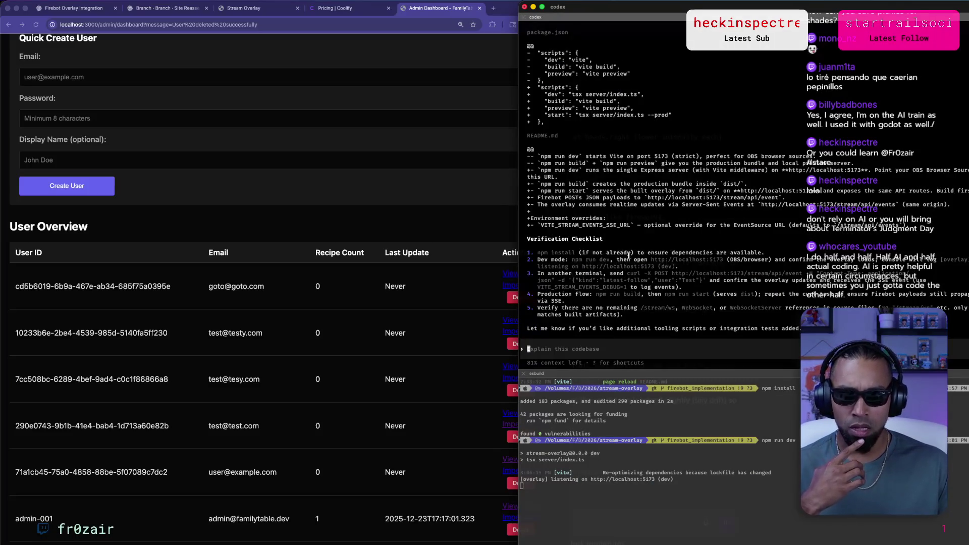
{"action": "mouse_move", "coordinate": [775, 259]}
{"action": "left_mouse_down"}
{"action": "mouse_move", "coordinate": [794, 260]}
{"action": "mouse_move", "coordinate": [707, 267]}
{"action": "left_mouse_up"}
{"action": "left_click", "coordinate": [450, 126]}
{"action": "left_click", "coordinate": [242, 8]}
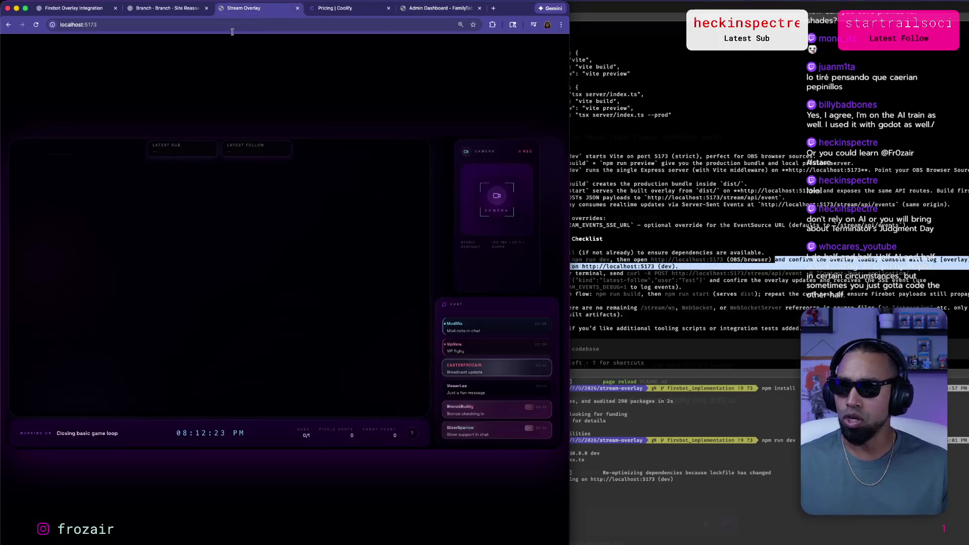
Open the Stream Overlay's DevTools Console, enlarge it, and reload to see '[vite] connected'.
{"action": "right_click", "coordinate": [273, 70]}
{"action": "left_click", "coordinate": [287, 202]}
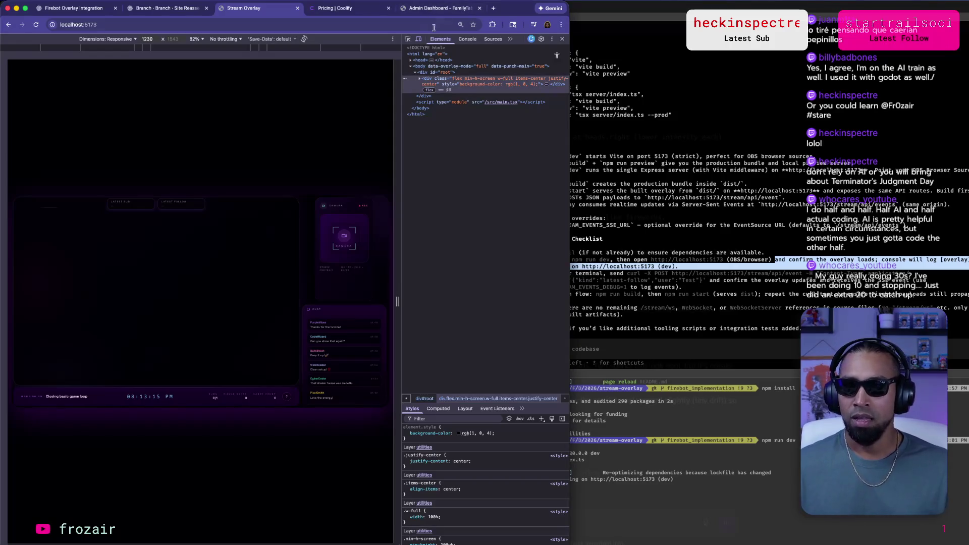
{"action": "left_click", "coordinate": [462, 48]}
{"action": "left_click", "coordinate": [468, 38]}
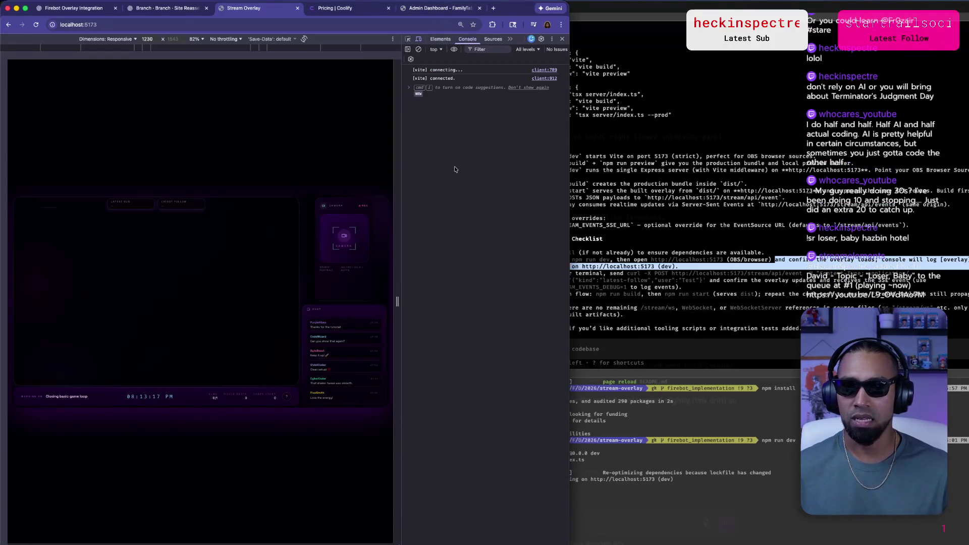
{"action": "key", "text": "super+equal"}
{"action": "key", "text": "super+equal"}
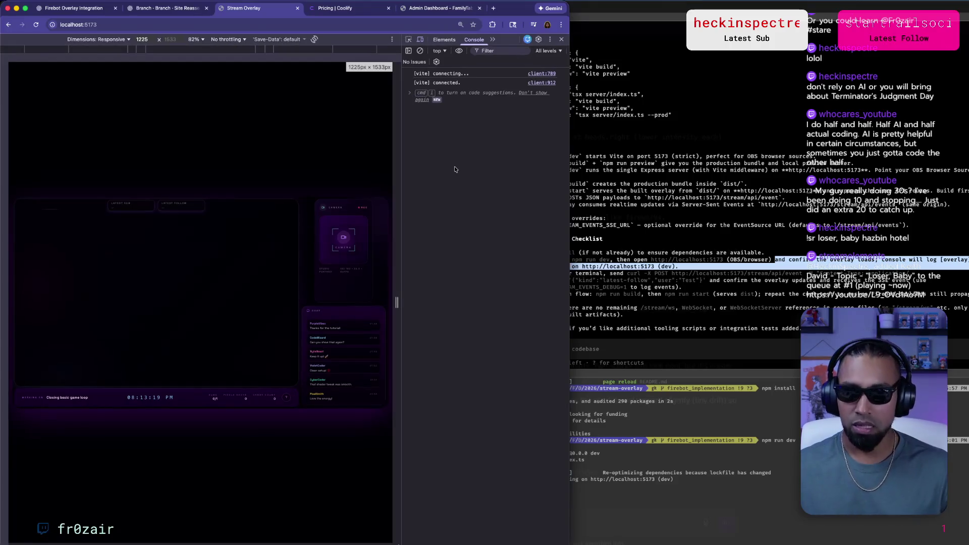
{"action": "left_click", "coordinate": [35, 24]}
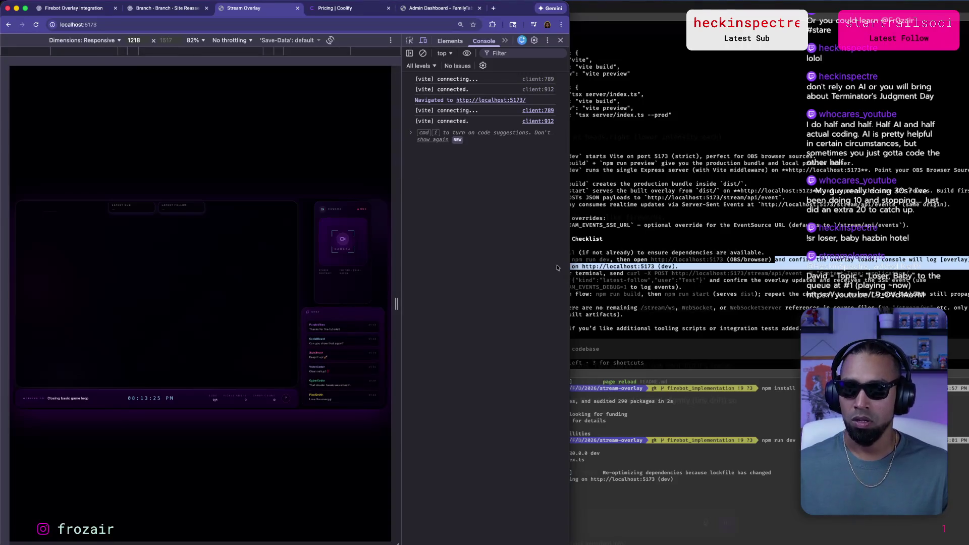
{"action": "left_click", "coordinate": [715, 274]}
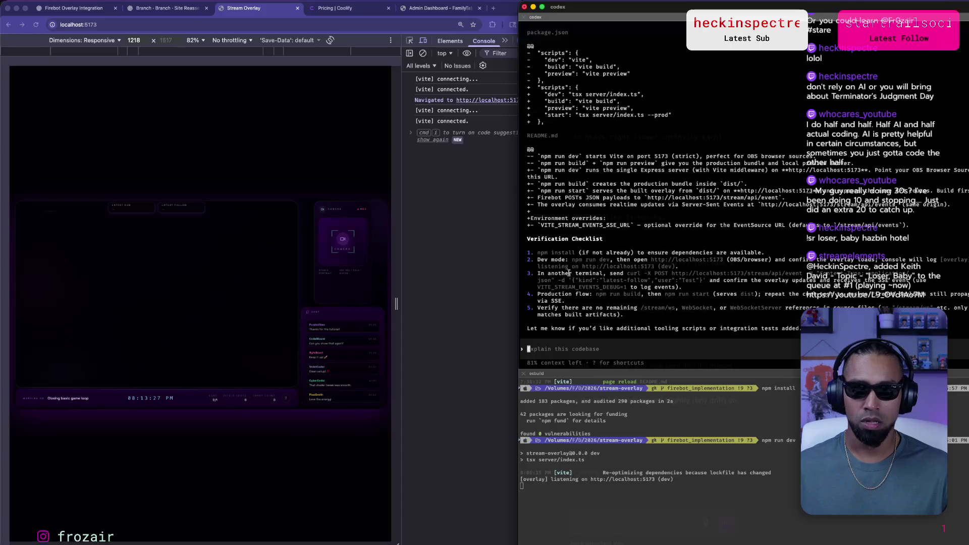
Mark the curl test command, stop the overlay dev server, and highlight VITE_STREAM_EVENTS_DEBUG=1.
{"action": "mouse_move", "coordinate": [629, 273]}
{"action": "left_mouse_down"}
{"action": "mouse_move", "coordinate": [915, 272]}
{"action": "mouse_move", "coordinate": [706, 280]}
{"action": "left_mouse_up"}
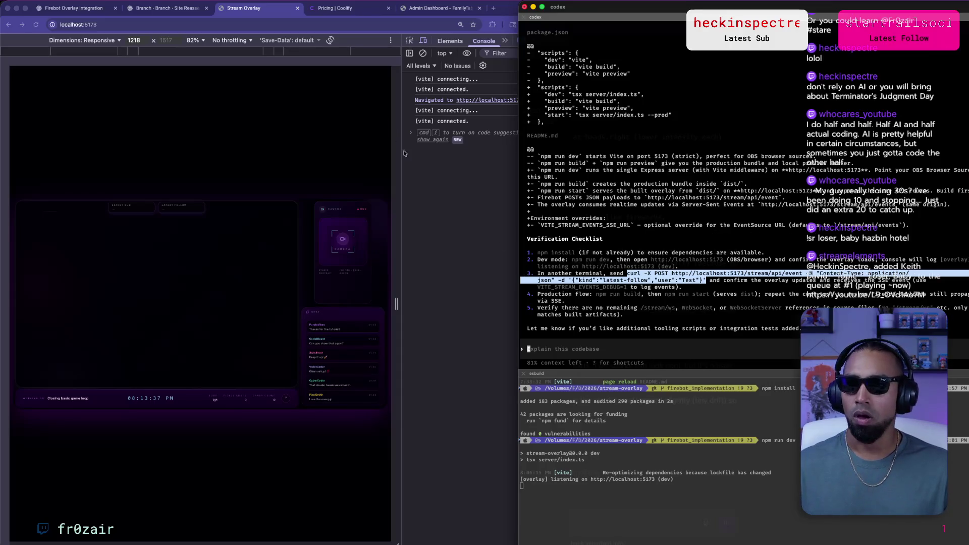
{"action": "key", "text": "ctrl+c"}
{"action": "key", "text": "Up"}
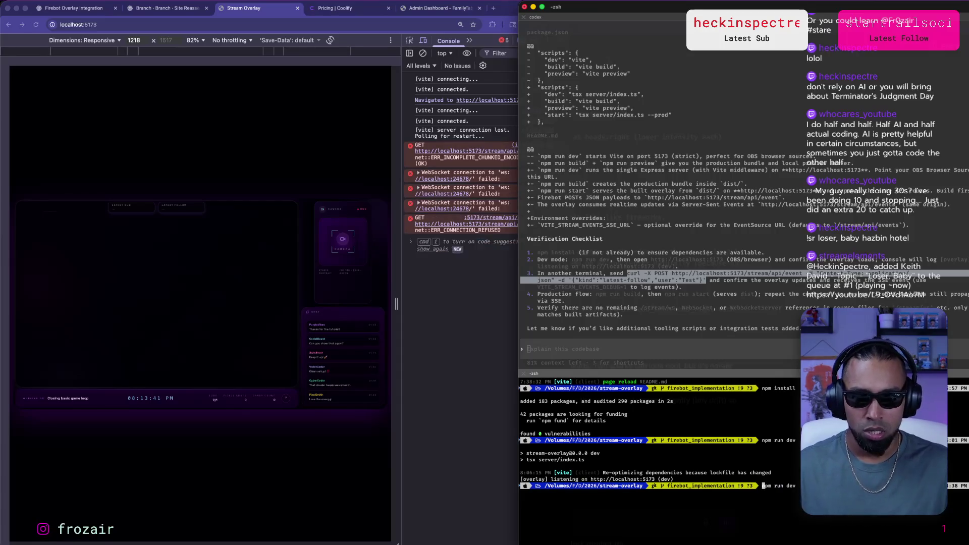
{"action": "left_click", "coordinate": [632, 342]}
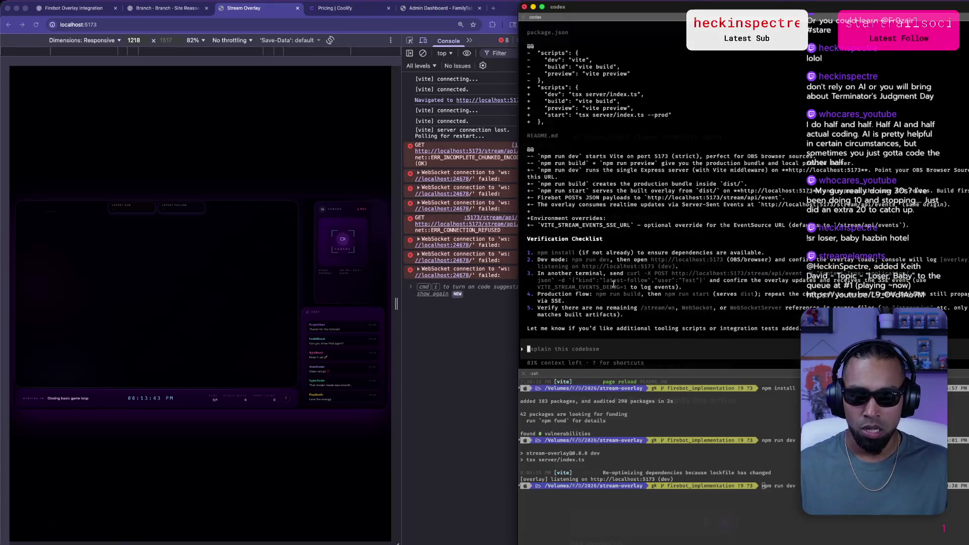
{"action": "left_click_drag", "start_coordinate": [537, 287], "coordinate": [627, 287]}
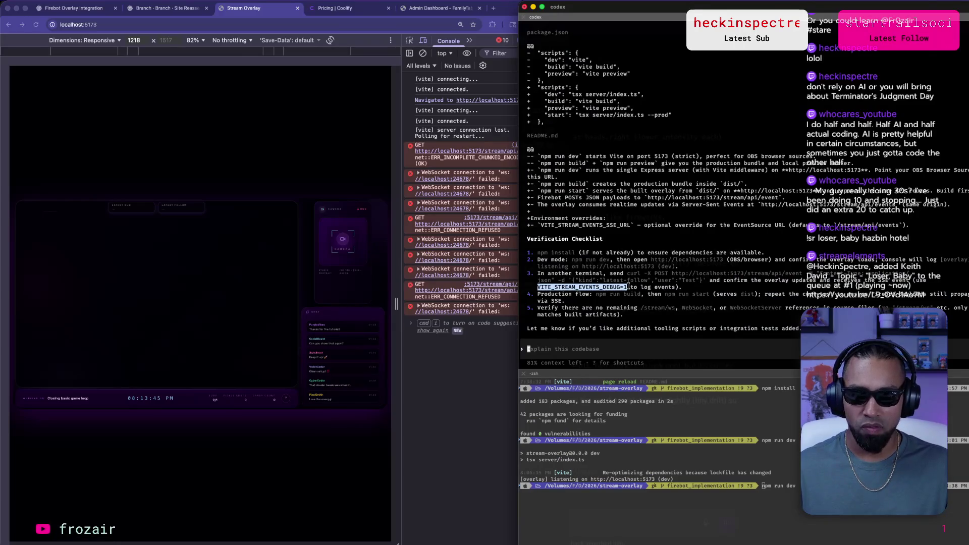